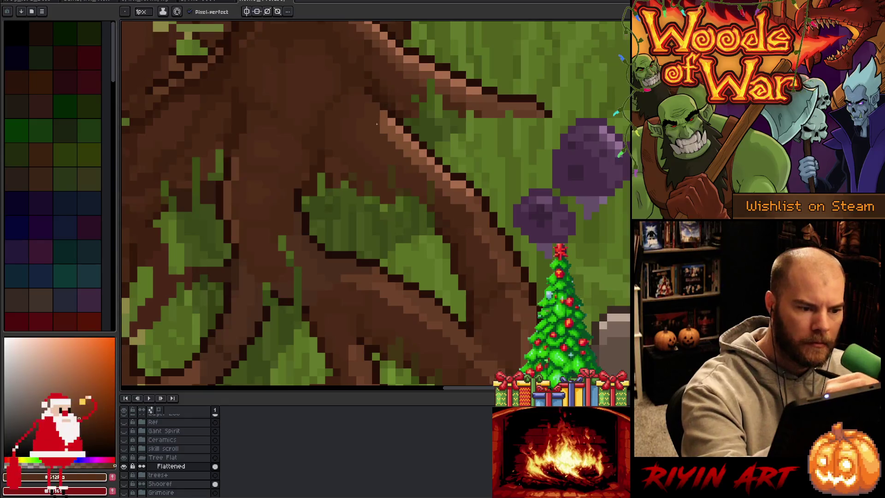
# - Switch back to the pencil, save the hideout scene, and hide the Flattened layer
pyautogui.scroll(-8, 546, 270)
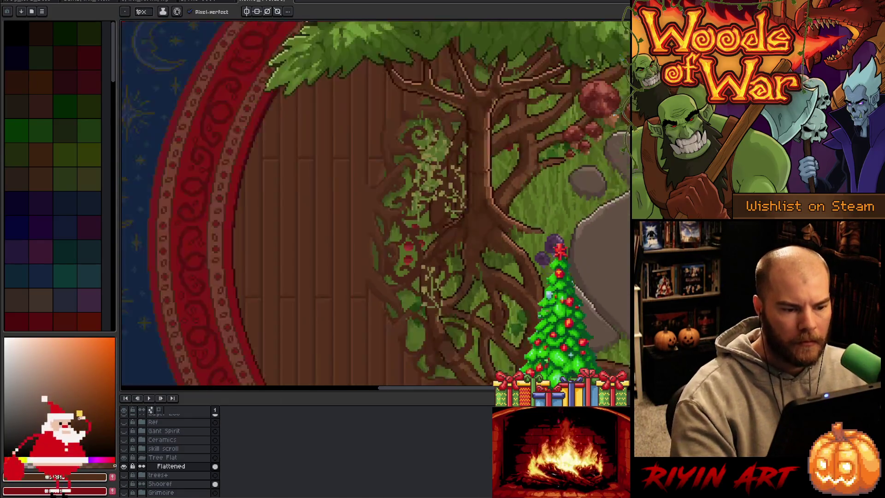
pyautogui.press('b')
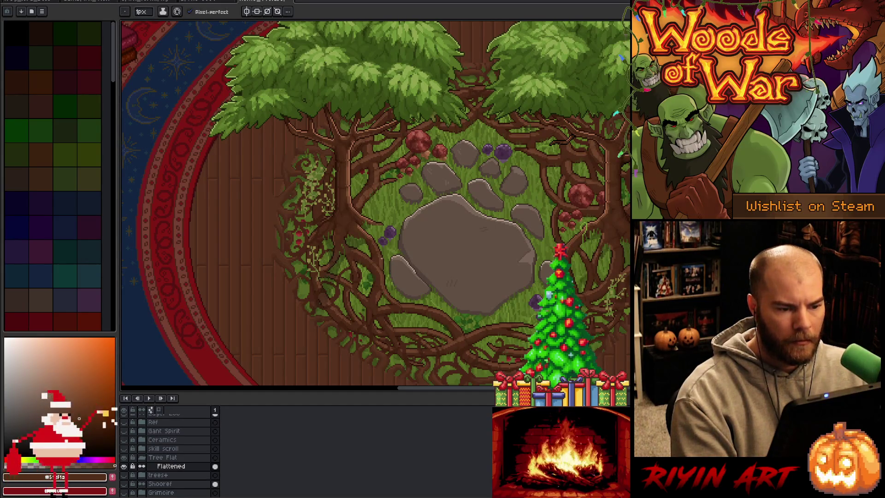
pyautogui.scroll(-1, 393, 269)
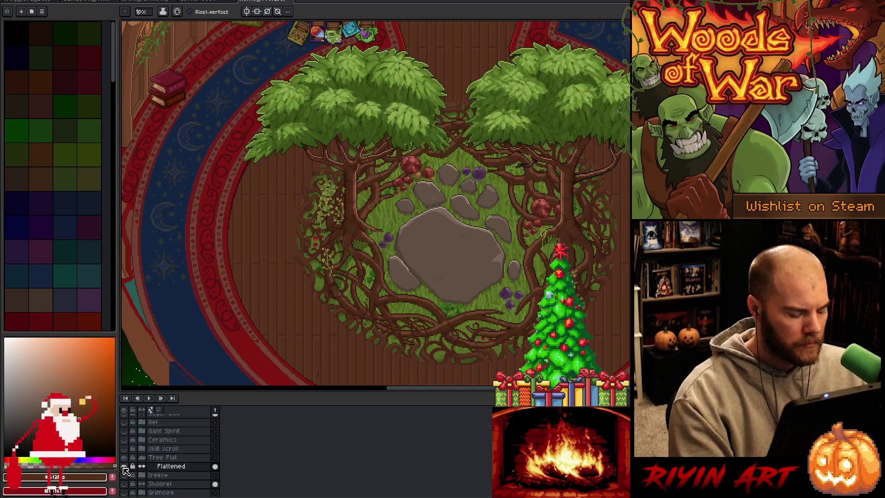
pyautogui.hotkey('ctrl', 's')
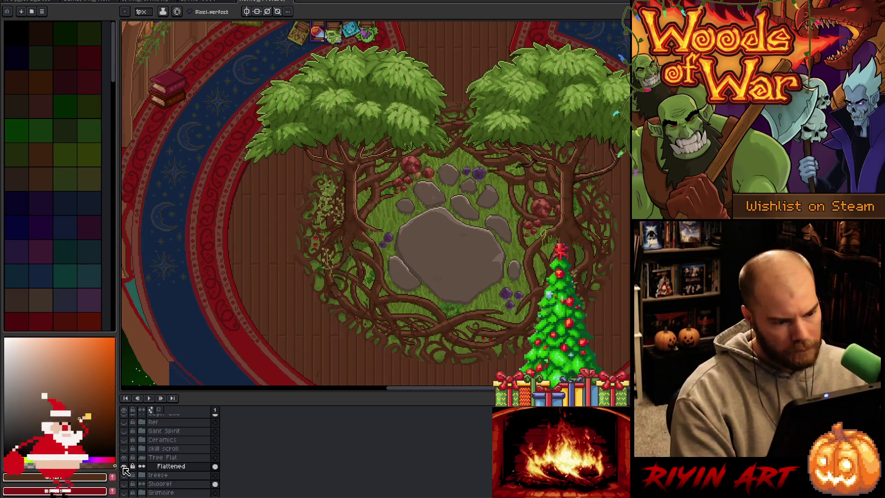
pyautogui.click(124, 467)
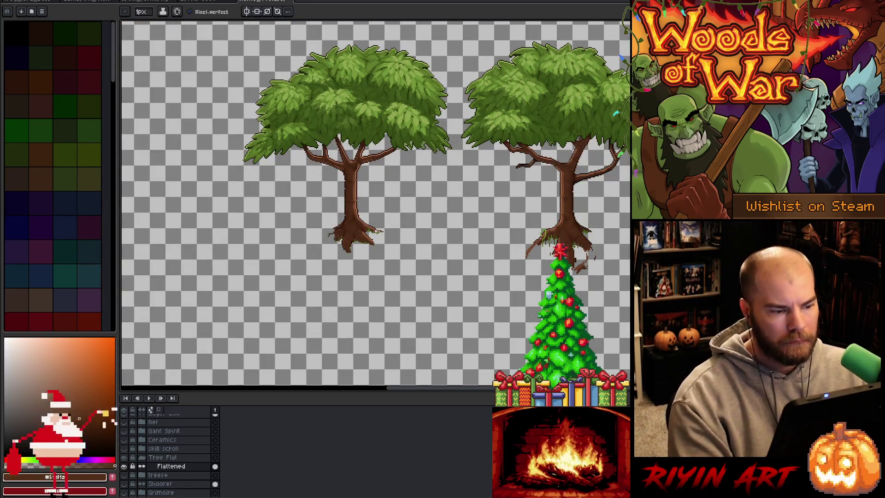
# - Trim the canvas to the two trees and export it over the existing trees.png
pyautogui.click(50, 1)
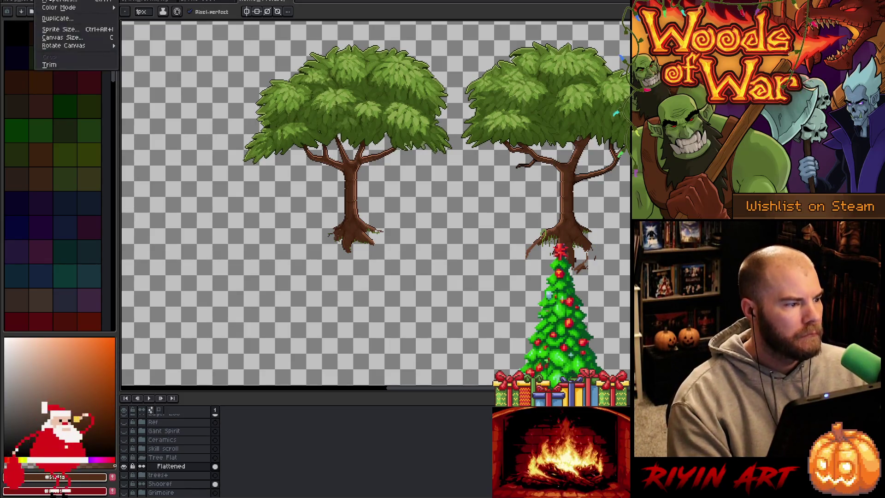
pyautogui.click(51, 65)
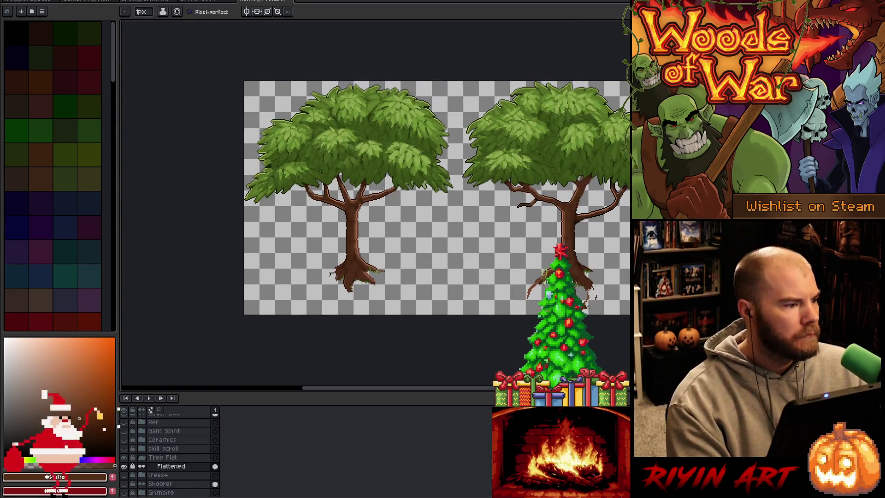
pyautogui.click(11, 2)
pyautogui.moveTo(28, 61)
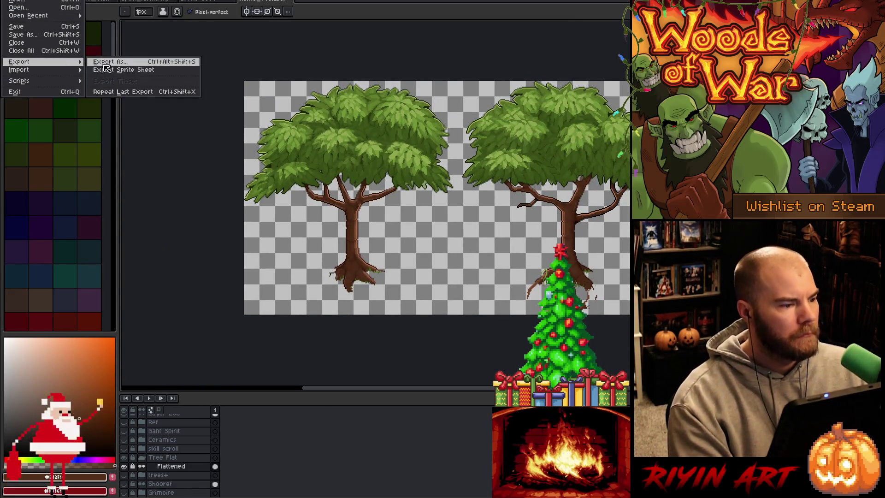
pyautogui.click(111, 65)
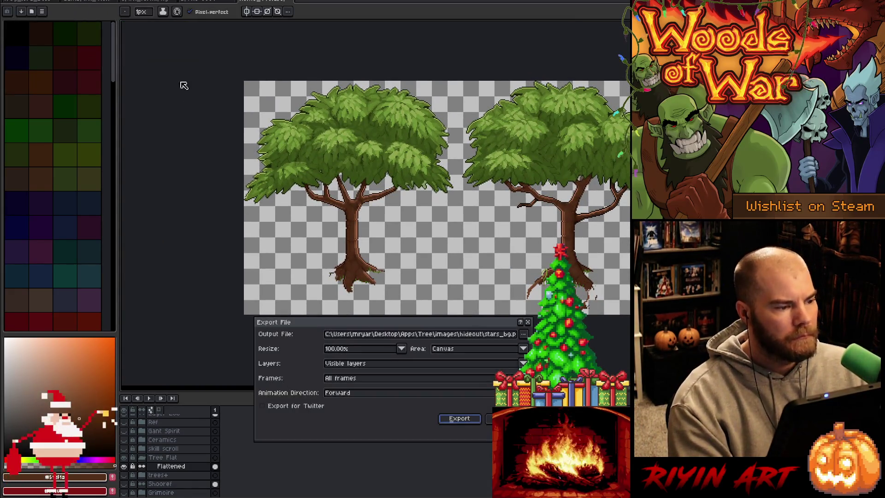
pyautogui.click(524, 336)
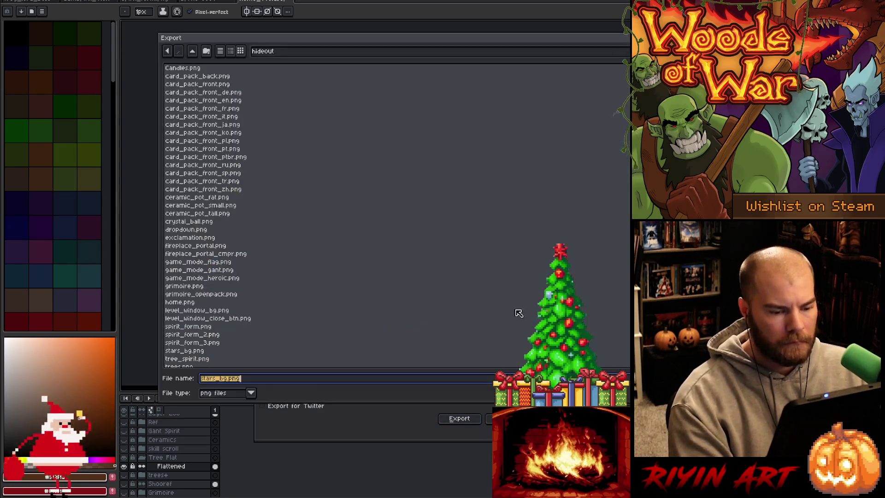
pyautogui.scroll(-1, 245, 315)
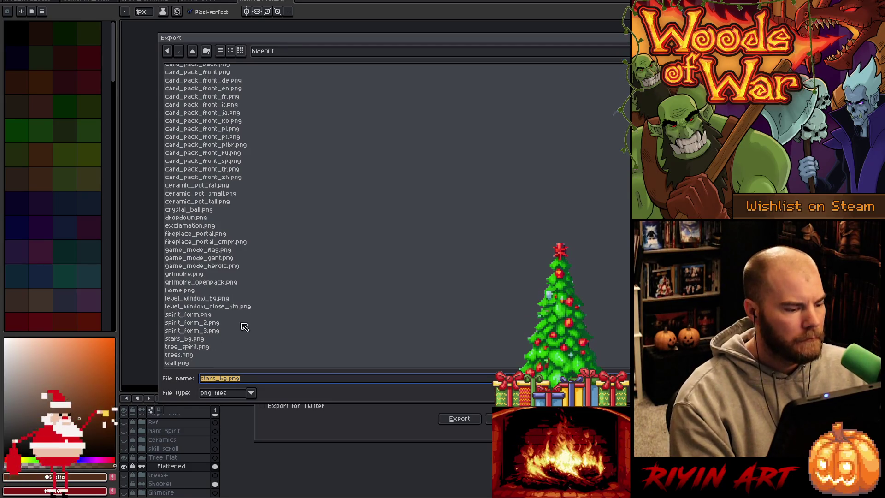
pyautogui.click(193, 355)
pyautogui.press('Return')
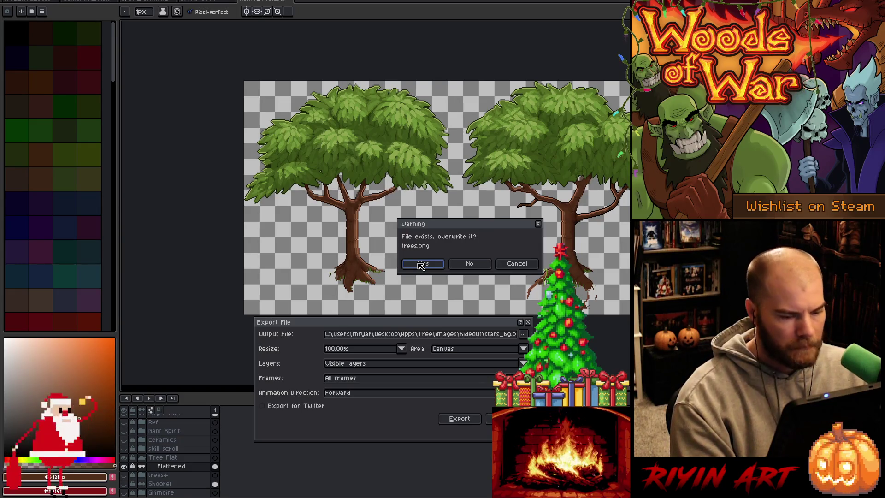
pyautogui.click(421, 265)
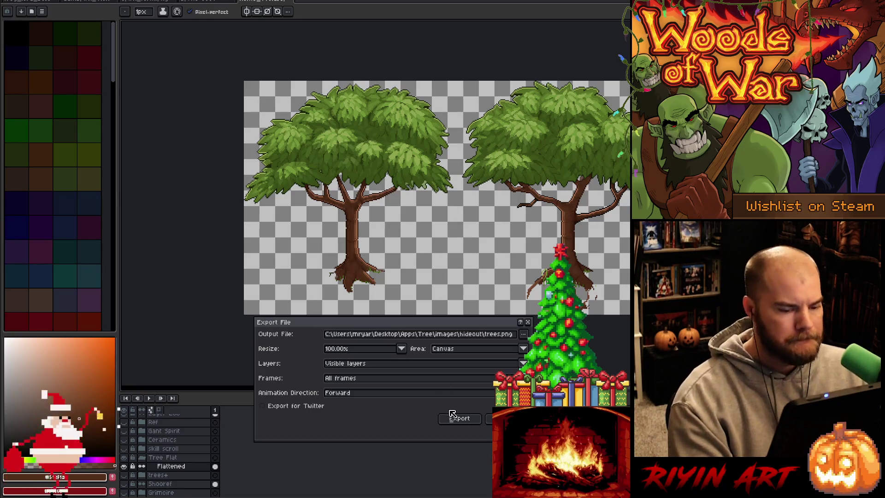
pyautogui.click(460, 419)
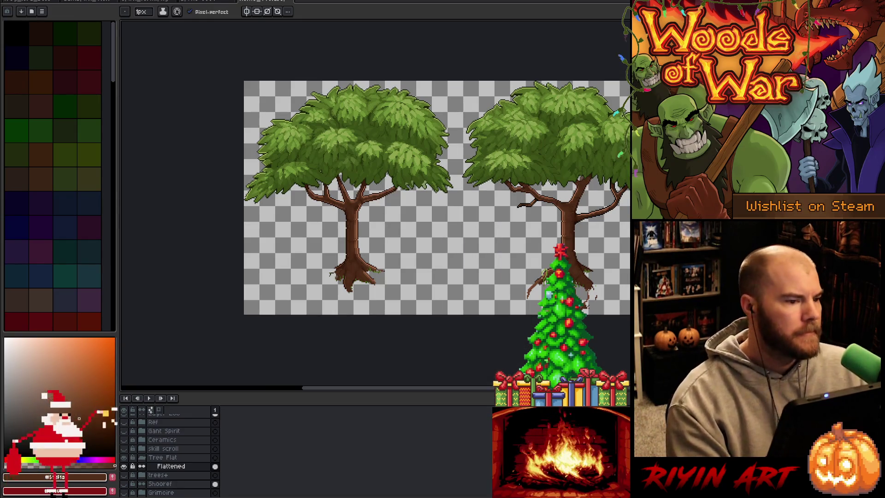
# - Undo the trim and layer hiding, save the full hideout scene, and close it
pyautogui.hotkey('ctrl', 'z')
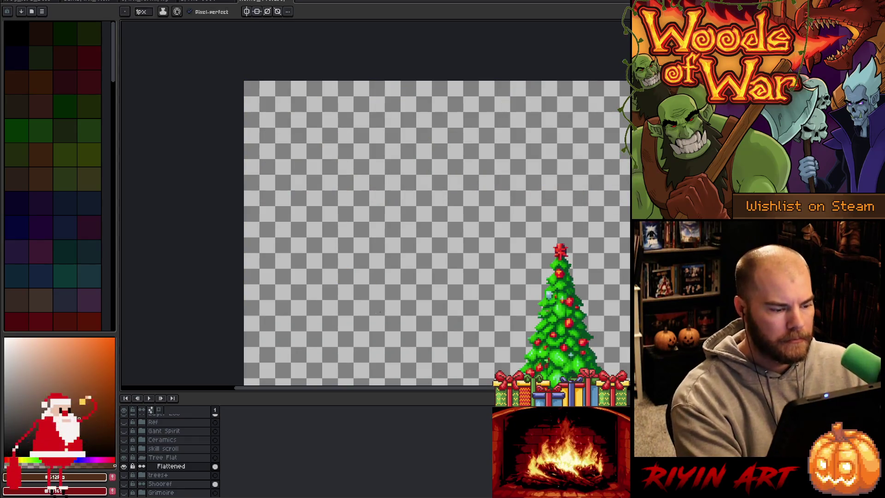
pyautogui.hotkey('ctrl', 'z')
pyautogui.scroll(-3, 490, 251)
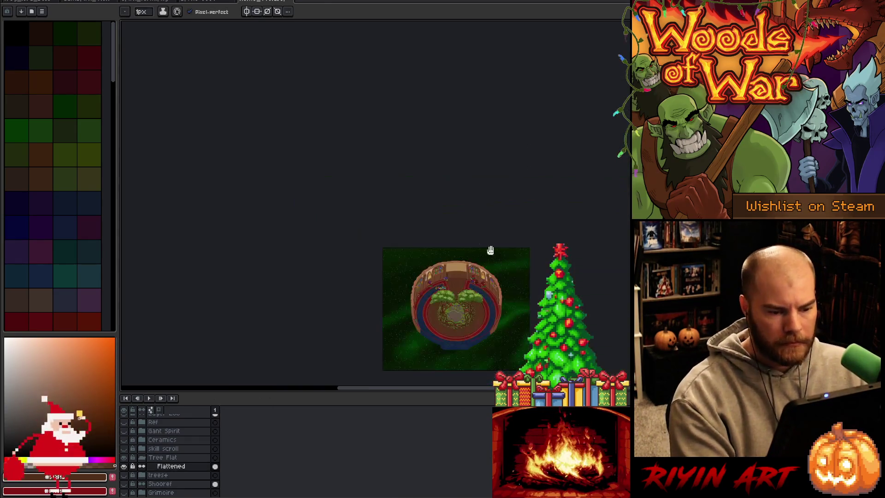
pyautogui.moveTo(490, 251); pyautogui.dragTo(398, 214)
pyautogui.scroll(5, 398, 214)
pyautogui.scroll(-1, 415, 184)
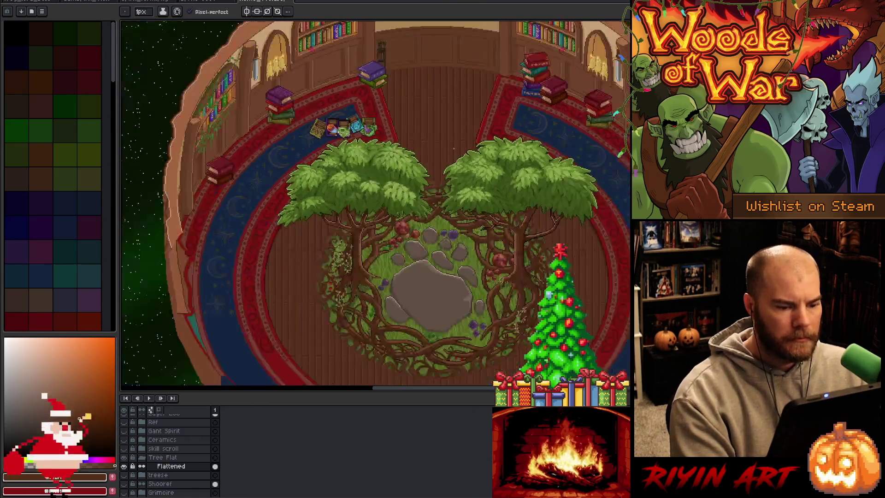
pyautogui.scroll(1, 454, 149)
pyautogui.hotkey('ctrl', 's')
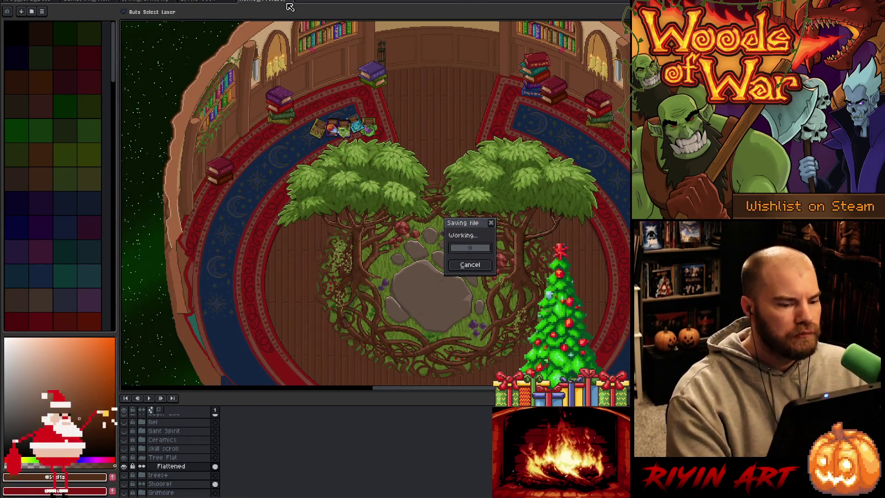
pyautogui.click(287, 4)
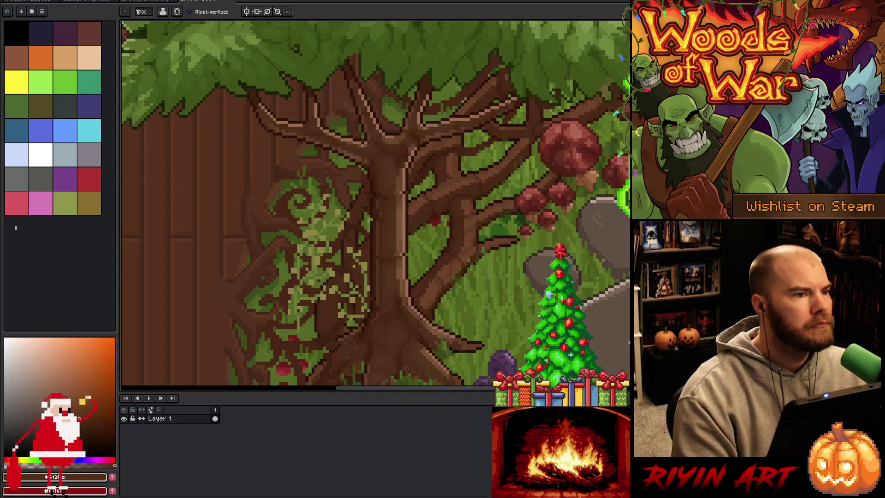
# - In VS Code, delete the blank line after main's closing brace and save main.cpp
pyautogui.hotkey('alt', 'Tab')
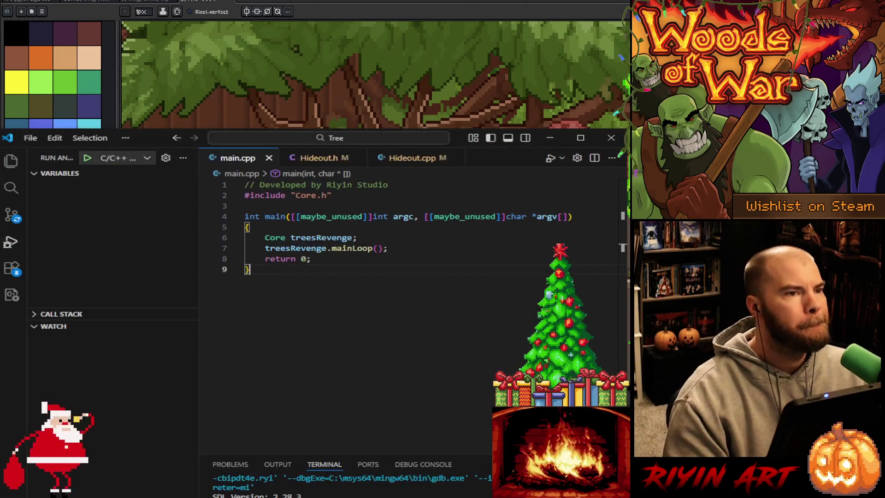
pyautogui.press('BackSpace')
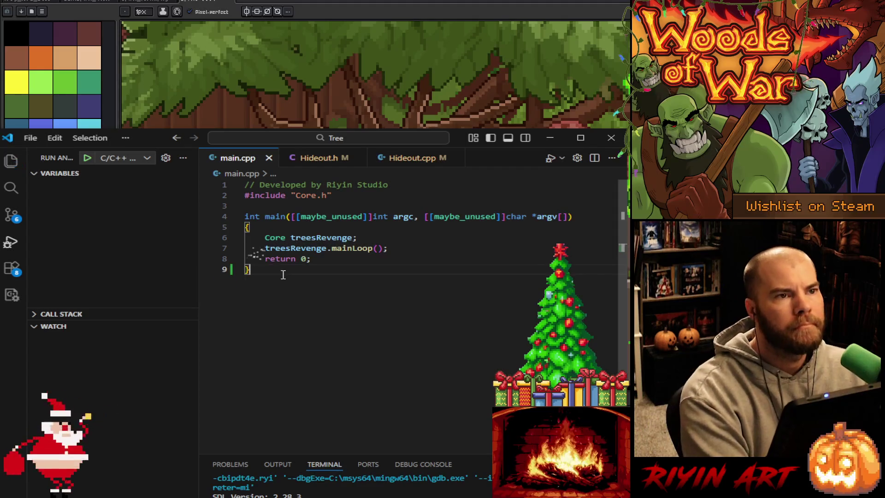
pyautogui.hotkey('ctrl', 's')
# - In Hideout.cpp, change the tree source and destination heights from 220 to 239
pyautogui.click(410, 157)
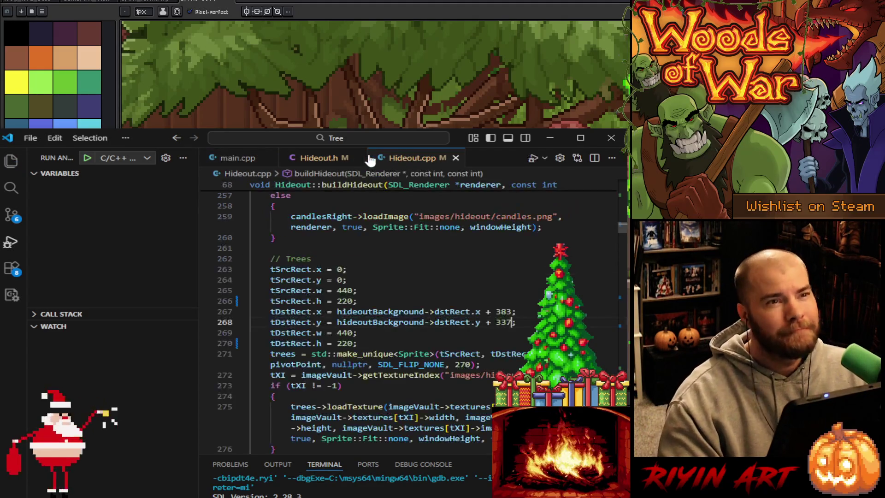
pyautogui.click(358, 158)
pyautogui.doubleClick(506, 321)
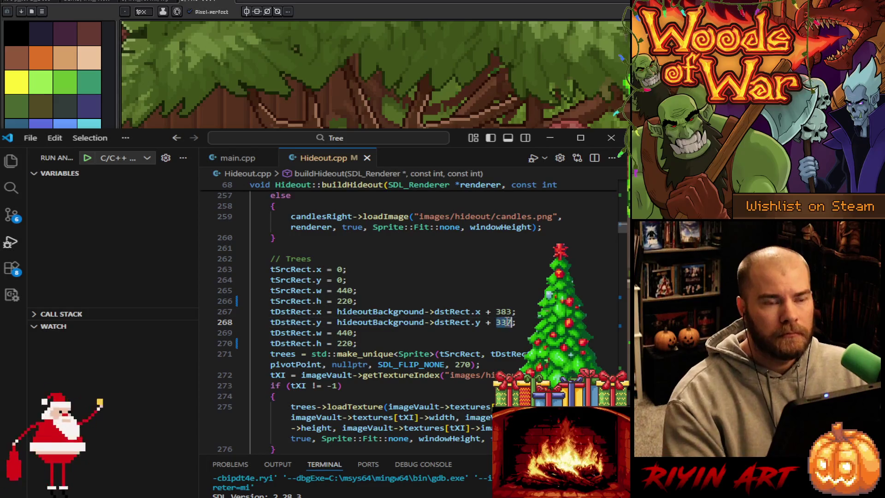
pyautogui.doubleClick(350, 302)
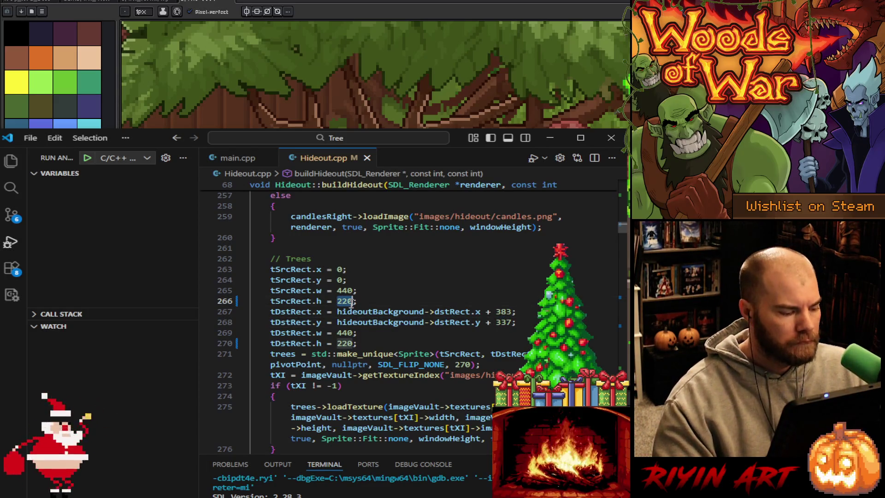
pyautogui.write('239')
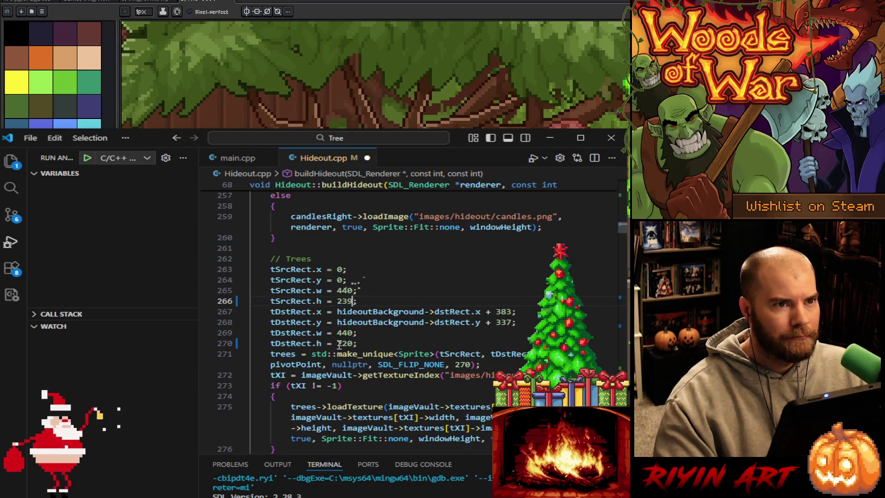
pyautogui.click(337, 344)
pyautogui.doubleClick(343, 344)
pyautogui.write('239')
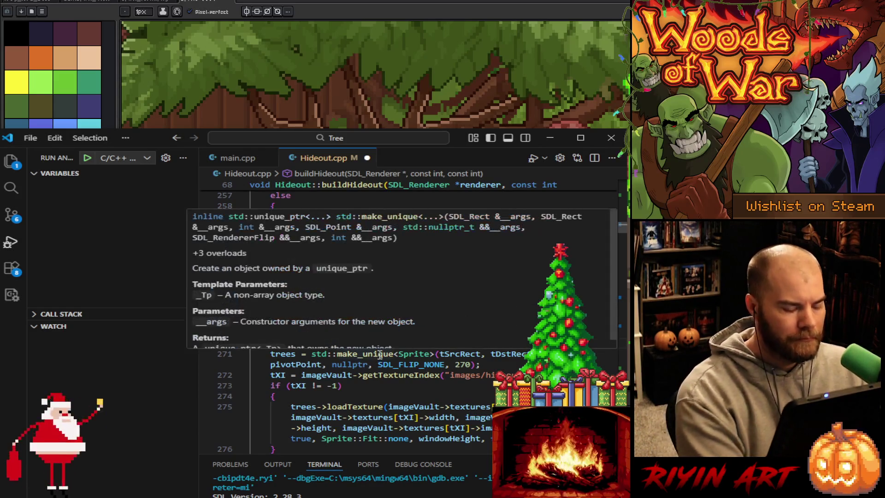
pyautogui.click(9, 1)
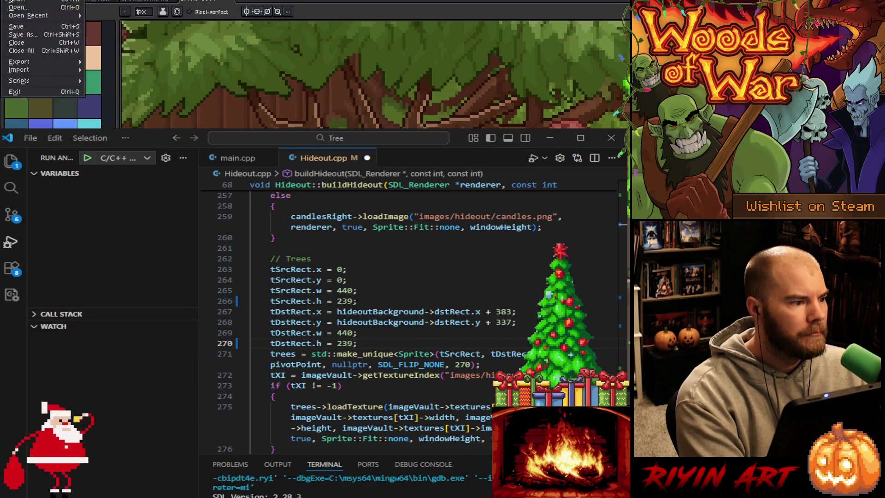
# - Look through Aseprite's recent files and switch between the open documents
pyautogui.moveTo(15, 18)
pyautogui.click(107, 34)
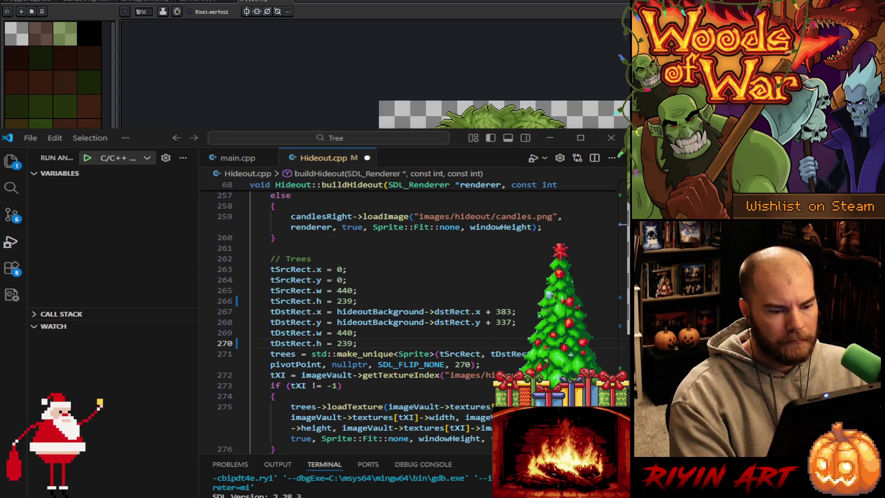
pyautogui.click(292, 3)
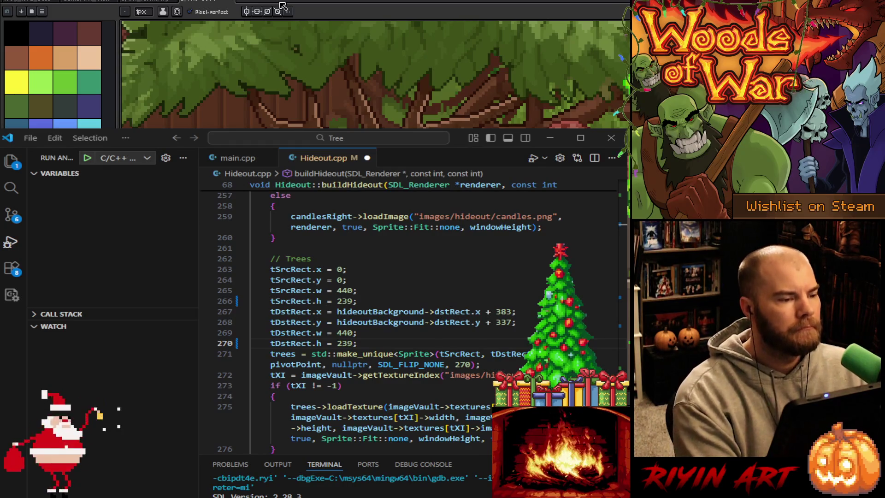
pyautogui.click(284, 3)
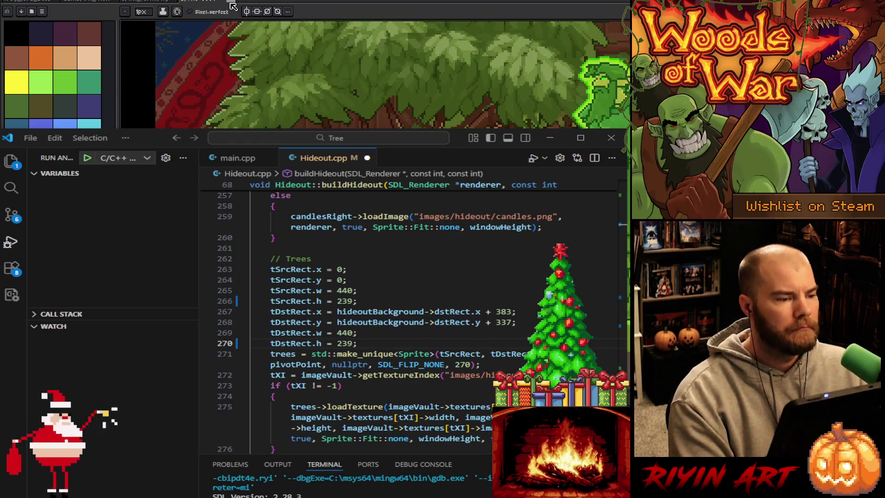
# - Go to line 266 of Hideout.cpp and minimize VS Code to reveal the knight sprite sheet
pyautogui.hotkey('ctrl', 'Tab')
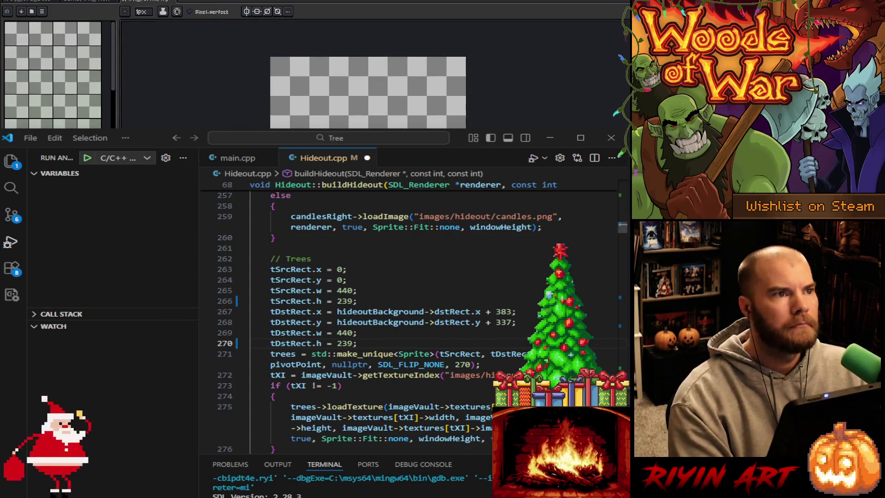
pyautogui.click(358, 301)
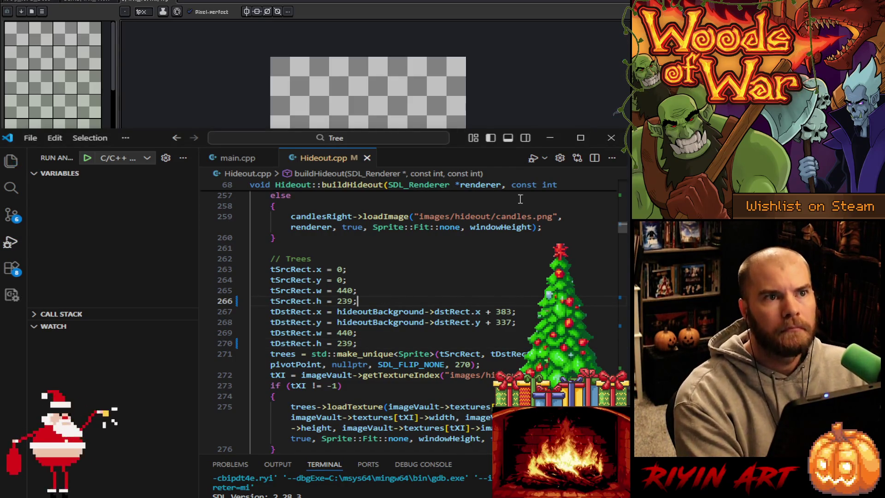
pyautogui.click(549, 138)
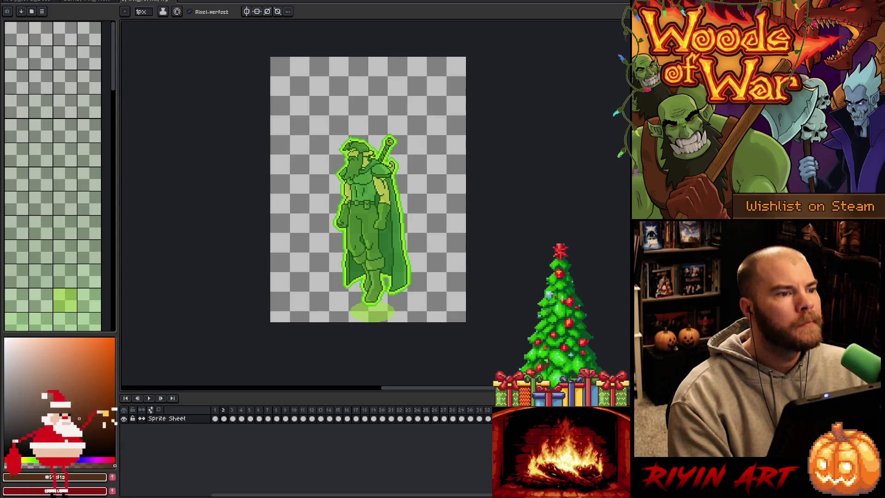
# - Return to the green knight sprite sheet and bring up the Open File dialog
pyautogui.hotkey('alt', 'Tab')
pyautogui.hotkey('alt', 'Tab')
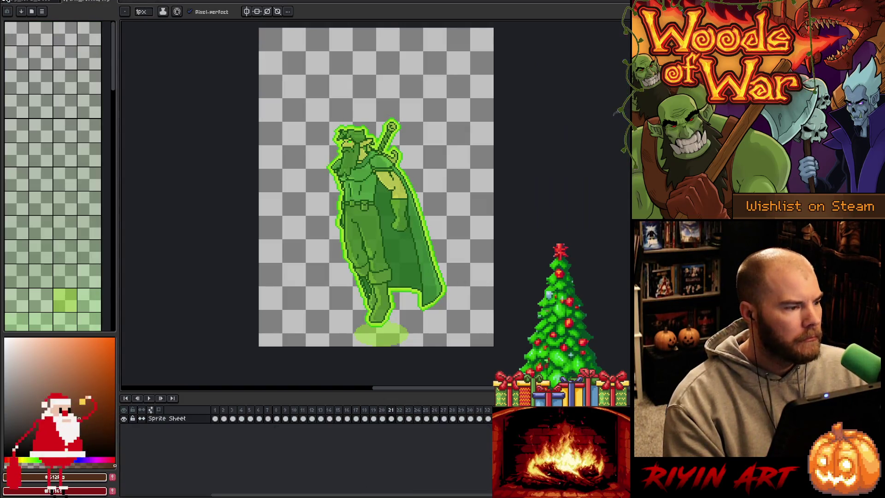
pyautogui.click(7, 1)
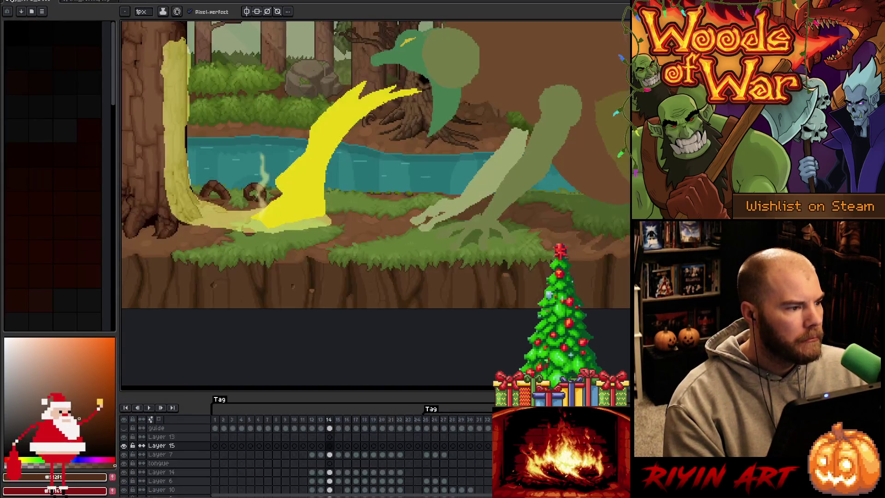
pyautogui.click(77, 2)
pyautogui.click(9, 2)
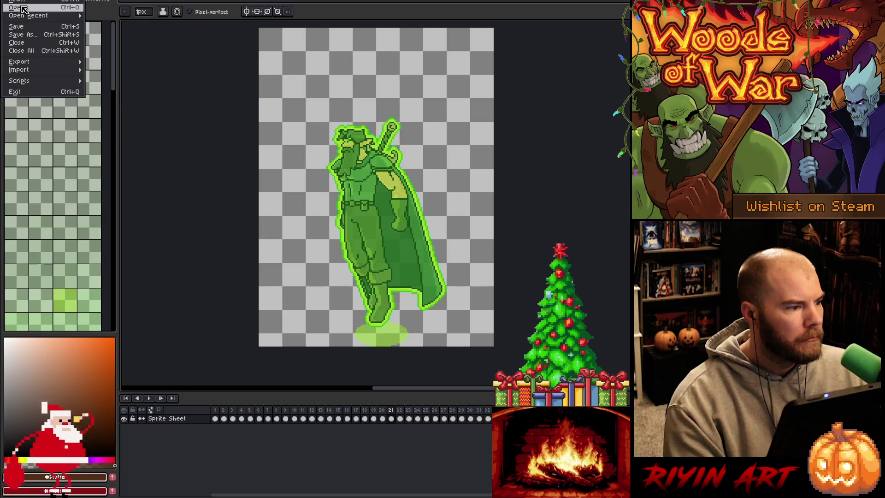
pyautogui.click(20, 13)
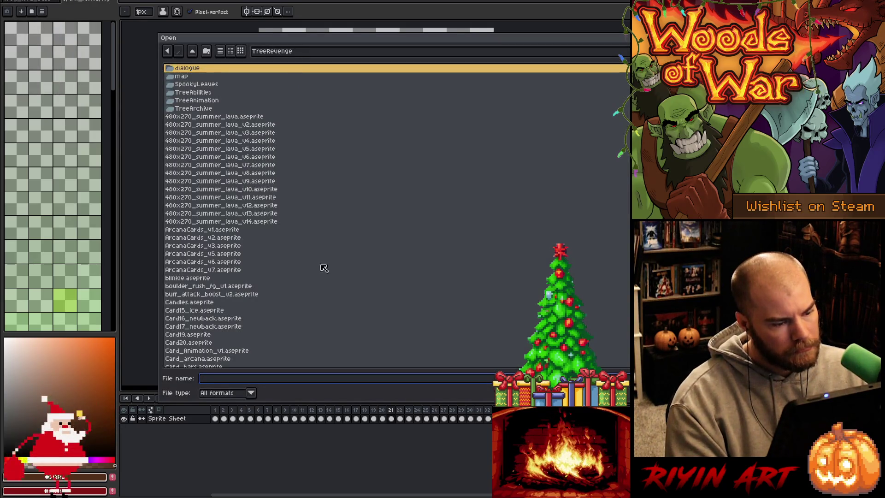
pyautogui.write('b')
pyautogui.press('Return')
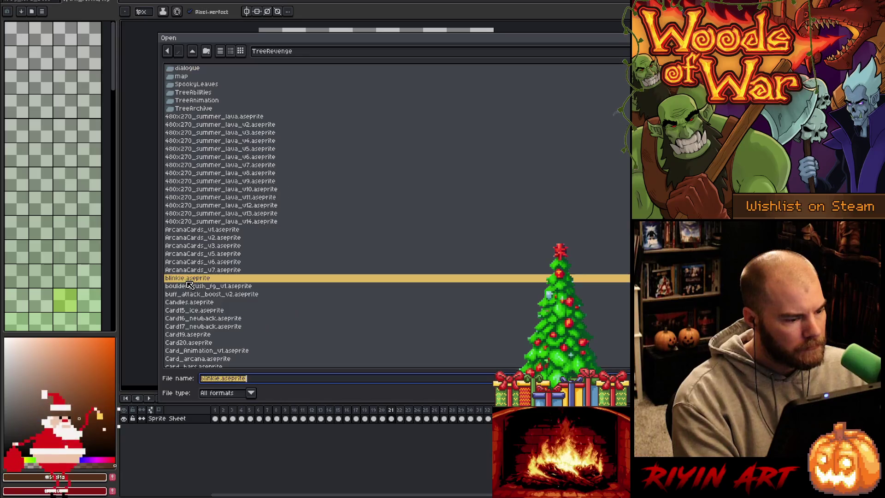
pyautogui.write('t')
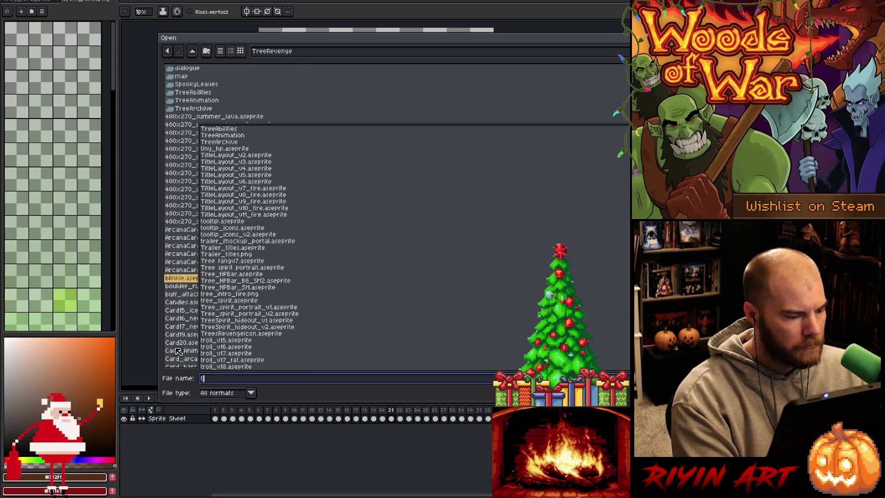
pyautogui.click(178, 351)
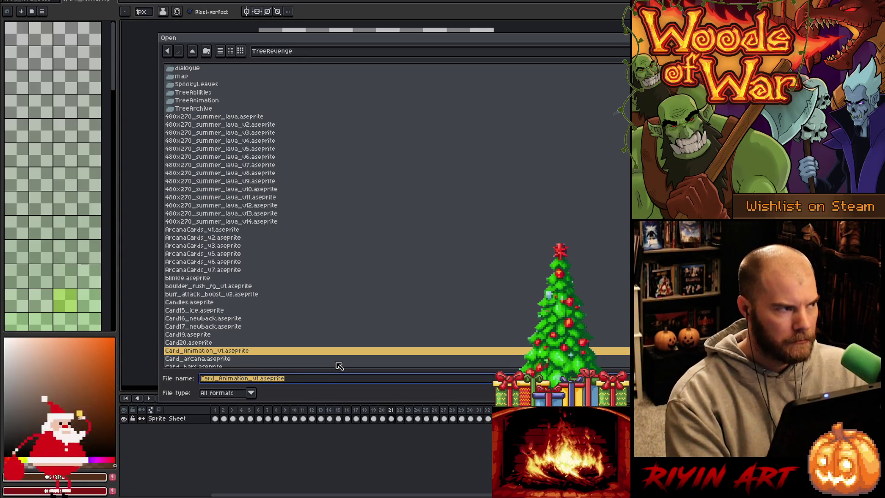
# - Find GantSpirit_v12.aseprite among the GantSpirit versions and open it
pyautogui.write('gant')
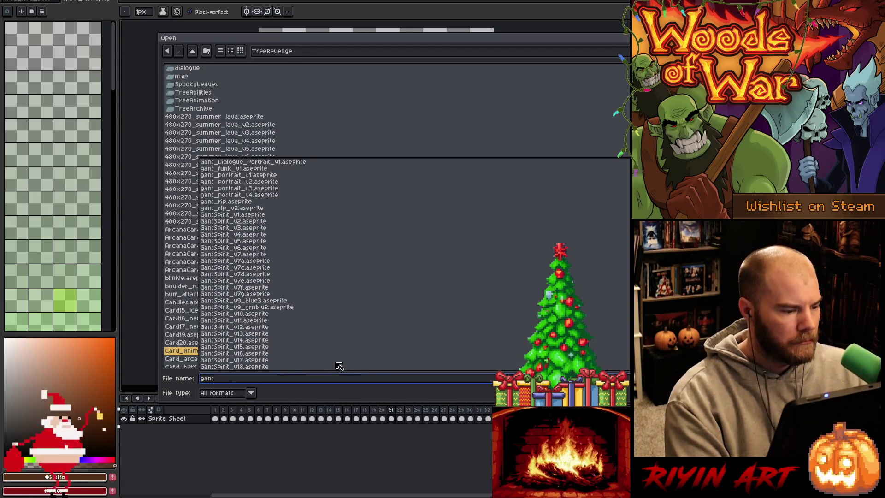
pyautogui.click(258, 321)
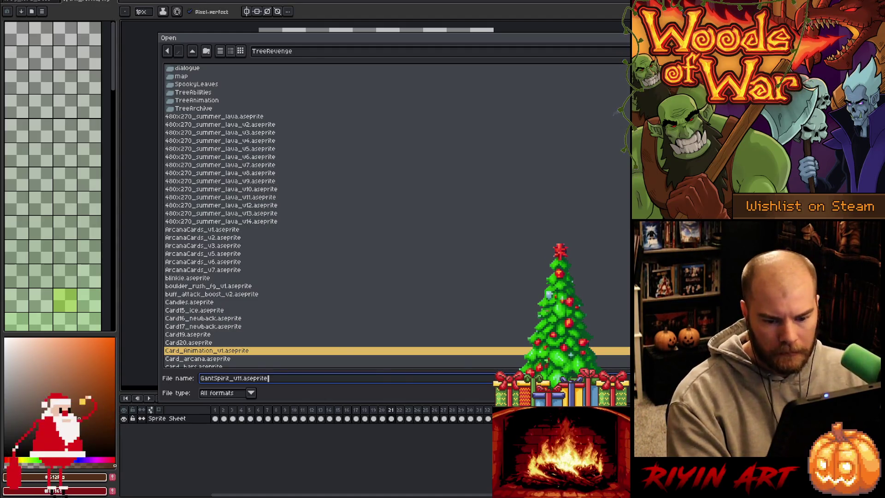
pyautogui.click(278, 382)
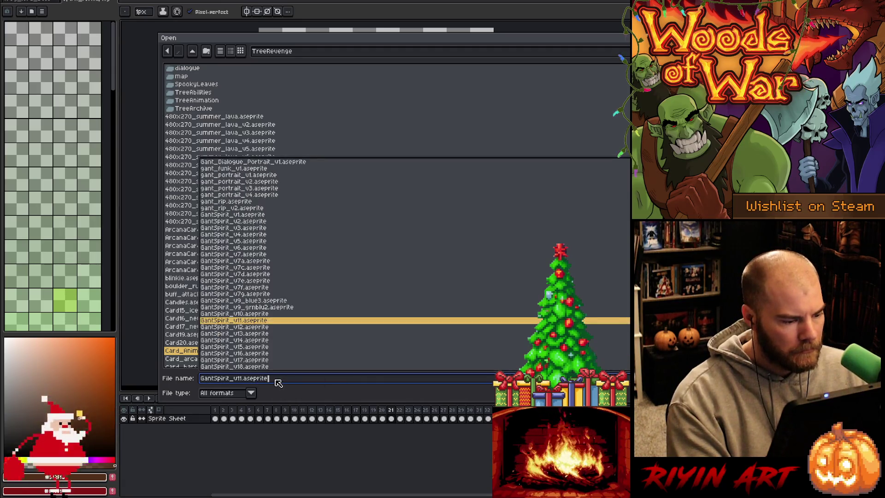
pyautogui.hotkey('ctrl', 'a')
pyautogui.press('BackSpace')
pyautogui.scroll(-10, 286, 315)
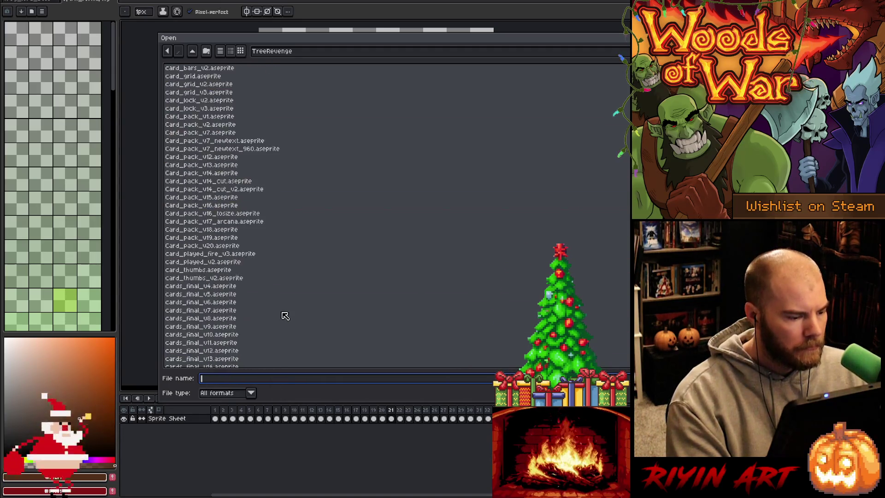
pyautogui.scroll(-5, 285, 315)
pyautogui.click(287, 335)
pyautogui.scroll(-20, 287, 335)
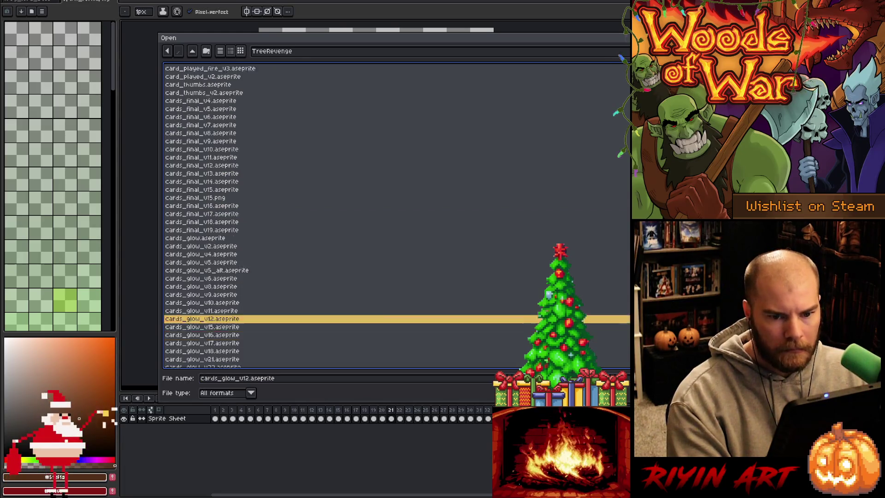
pyautogui.scroll(-10, 277, 217)
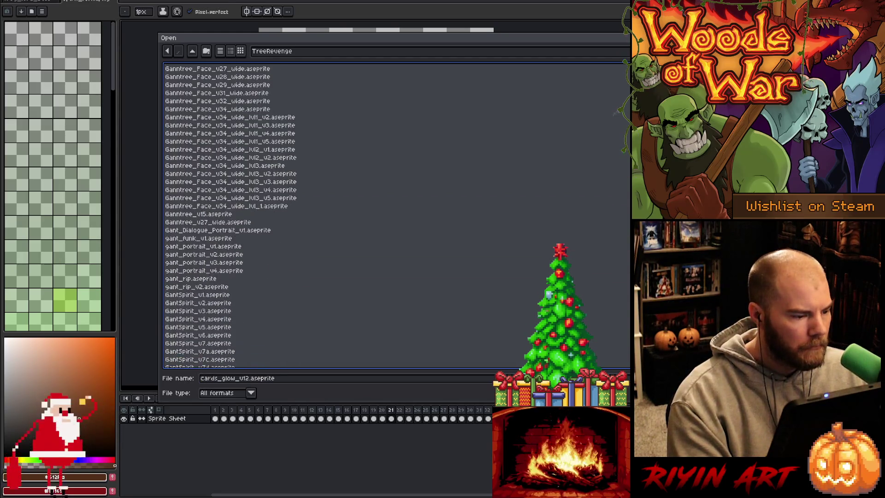
pyautogui.click(218, 231)
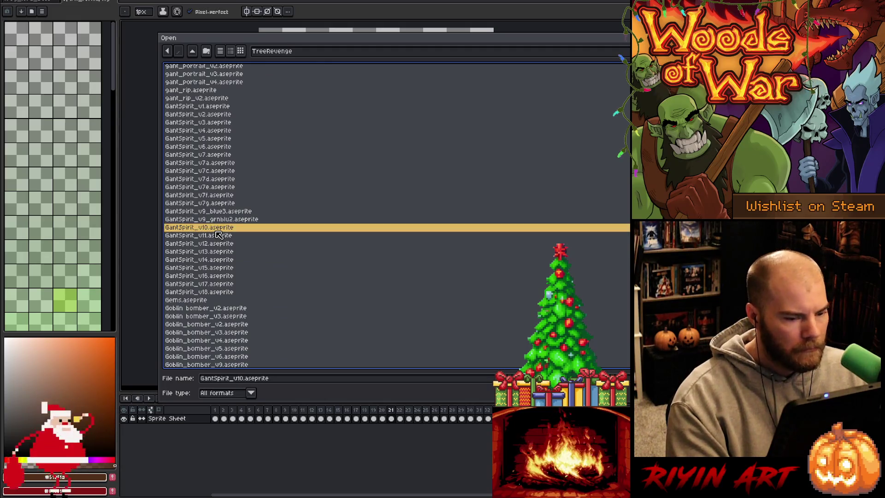
pyautogui.click(218, 235)
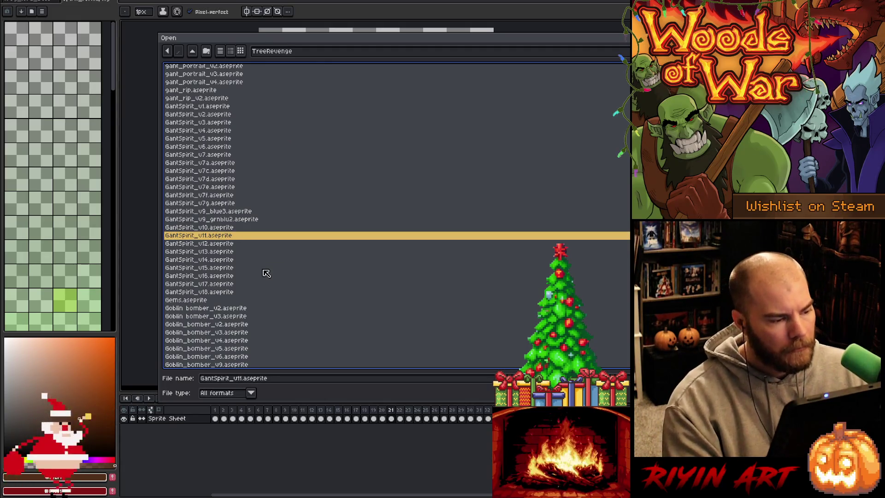
pyautogui.press('Down')
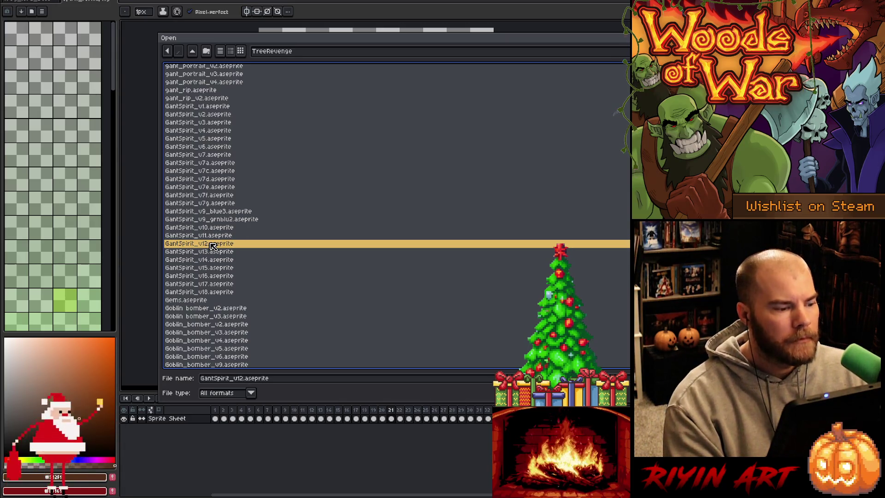
pyautogui.press('Return')
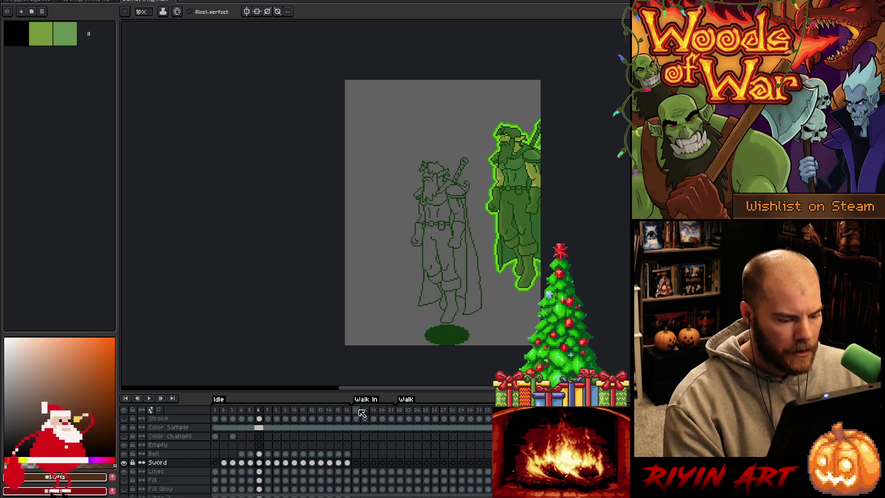
# - Play the Walk animation from frame 22 in GantSpirit_v12, then stop it
pyautogui.click(401, 411)
pyautogui.press('Return')
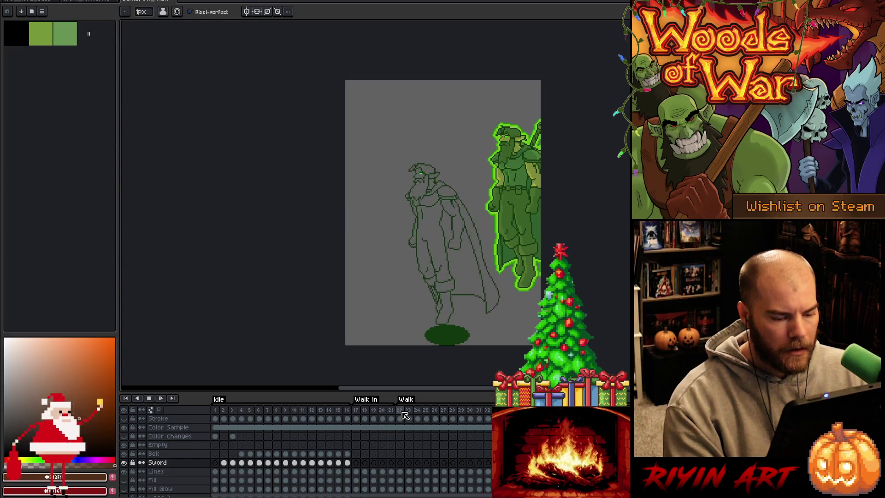
pyautogui.press('Return')
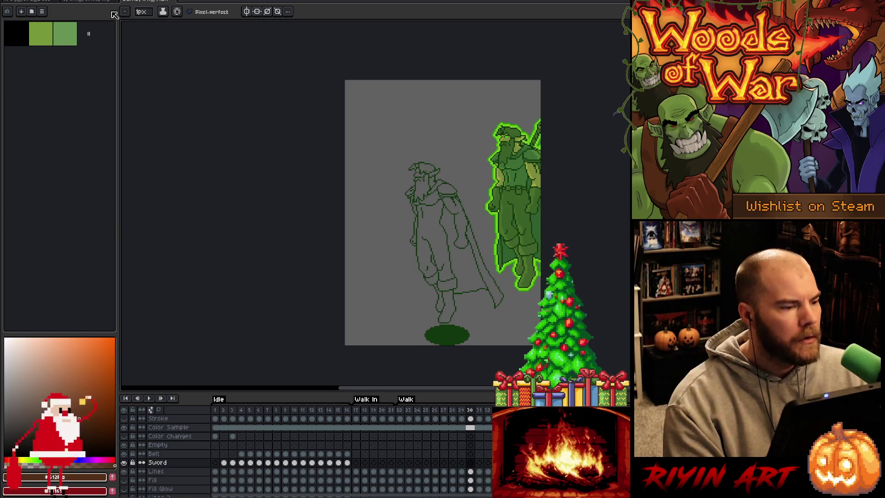
# - On the sprite sheet, select frames 22–37 and start a new tag named walk
pyautogui.click(78, 1)
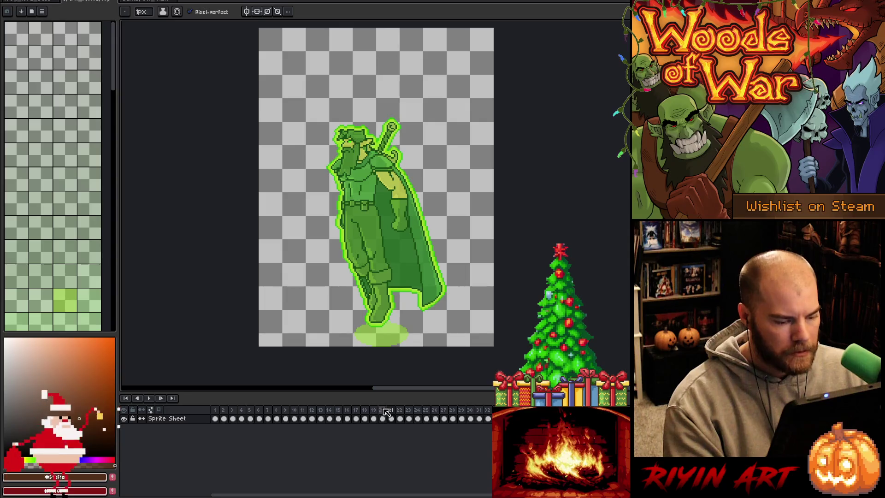
pyautogui.moveTo(399, 418); pyautogui.dragTo(486, 418)
pyautogui.press('Return')
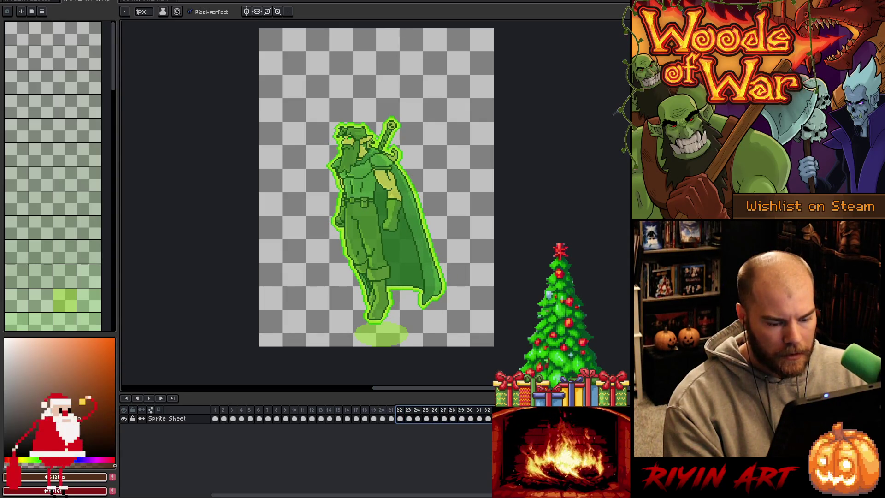
pyautogui.press('F2')
pyautogui.write('walk')
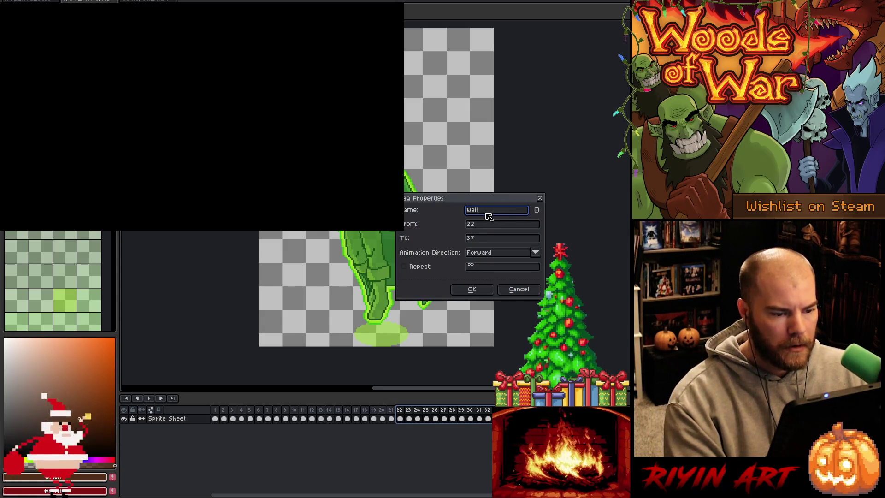
# - Confirm the walk tag over frames 22–37 and play it once to check
pyautogui.click(475, 289)
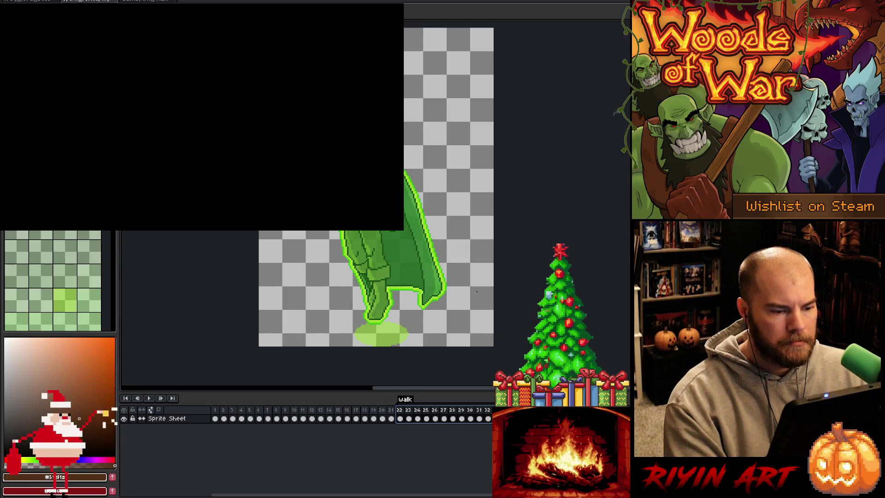
pyautogui.press('Return')
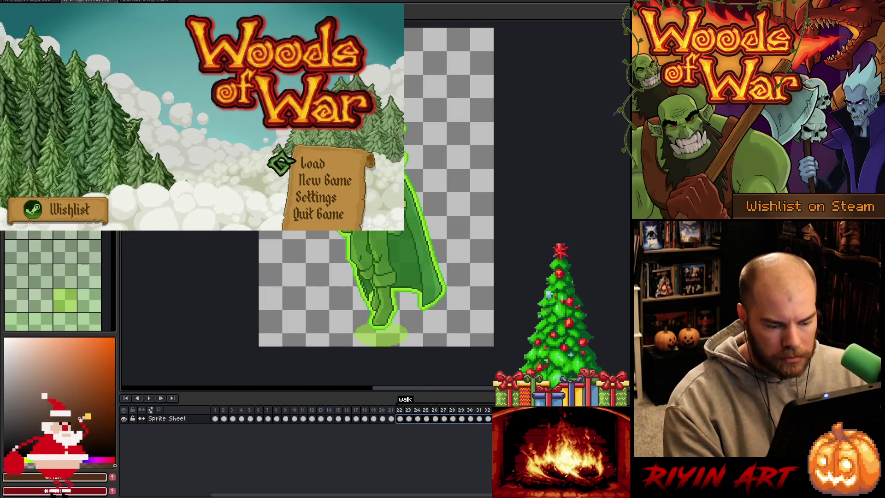
pyautogui.press('Return')
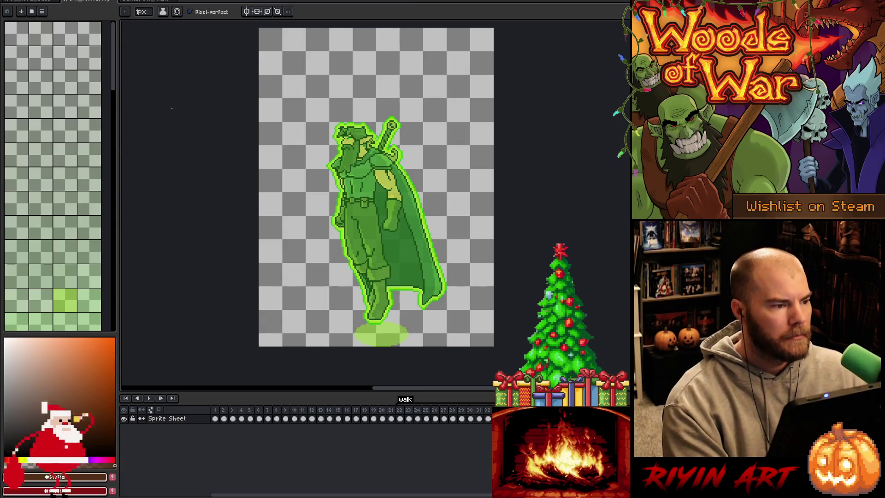
# - Start Save As on the sprite sheet and go to the pinned TreeRevenge folder
pyautogui.click(145, 2)
pyautogui.click(178, 3)
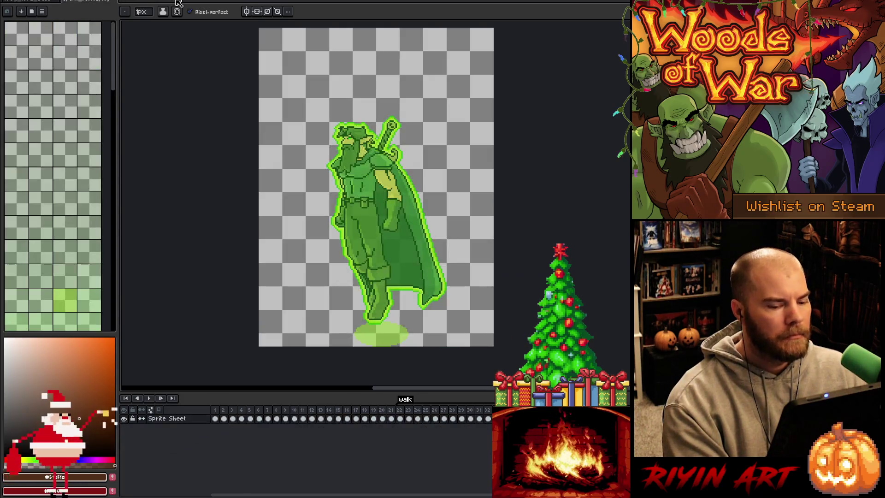
pyautogui.click(10, 4)
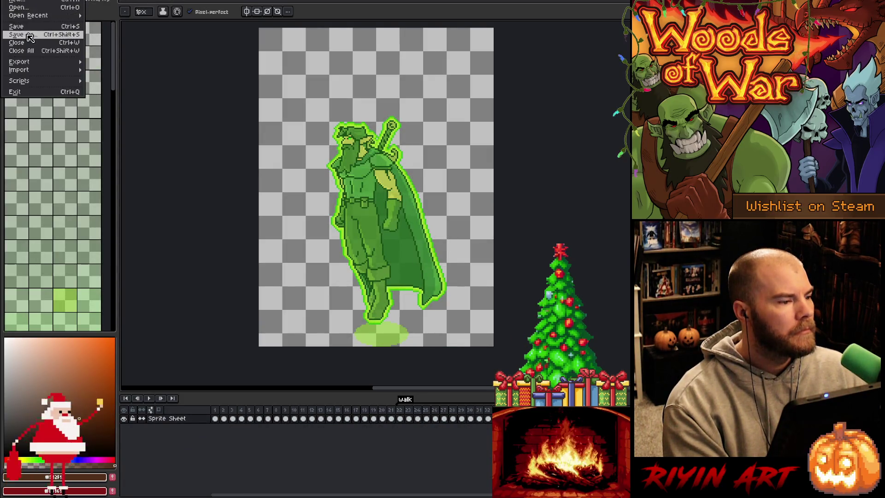
pyautogui.click(24, 34)
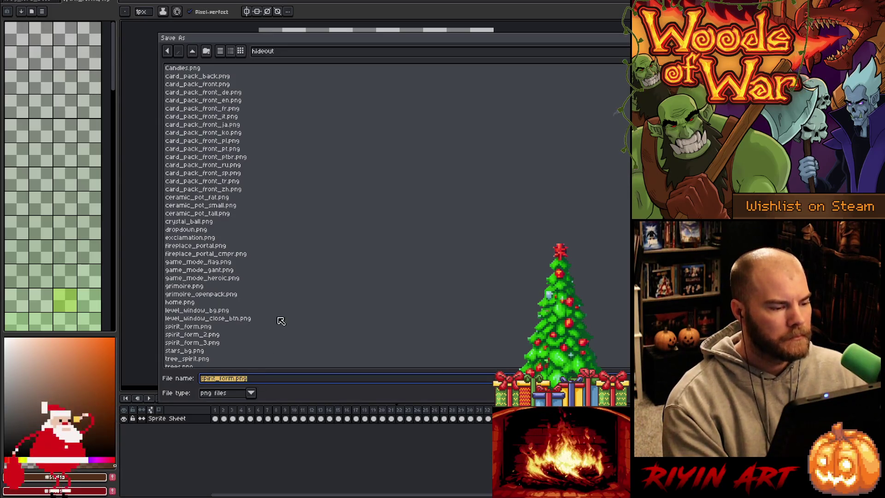
pyautogui.click(309, 53)
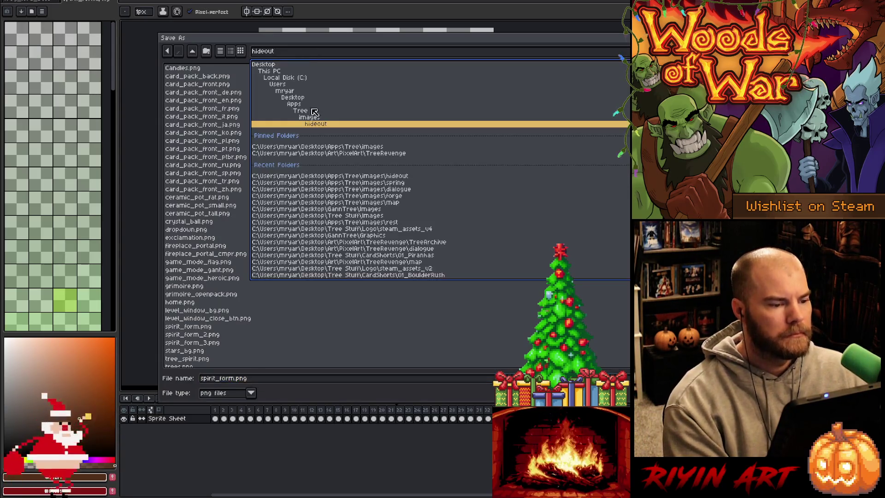
pyautogui.click(349, 156)
pyautogui.click(325, 54)
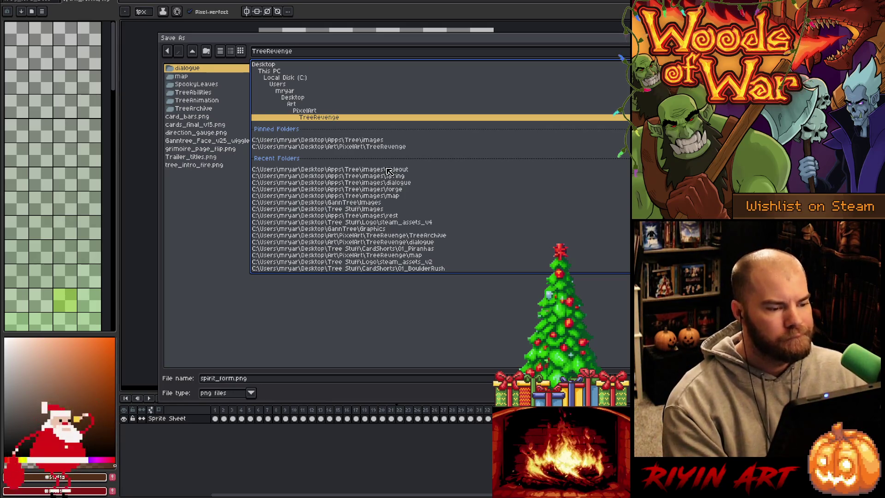
pyautogui.click(371, 148)
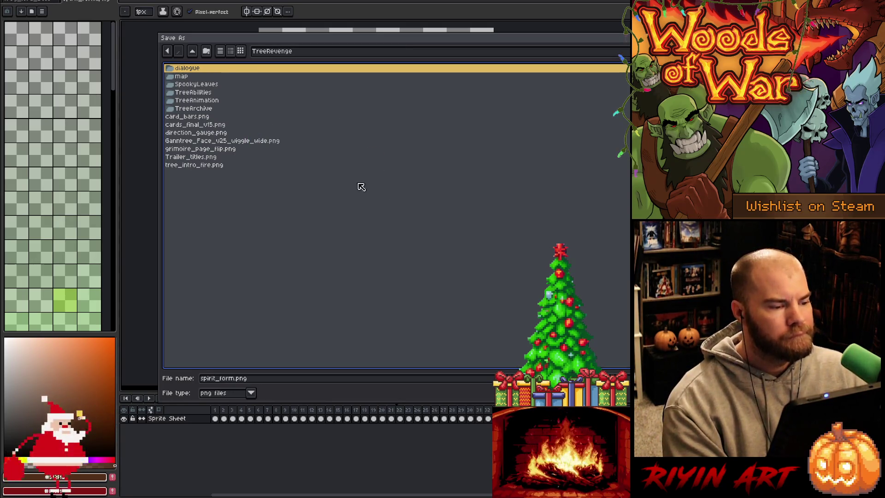
# - Save it in aseprite format as GantSpirit_v19.aseprite, based on the v18 name
pyautogui.click(253, 392)
pyautogui.click(232, 281)
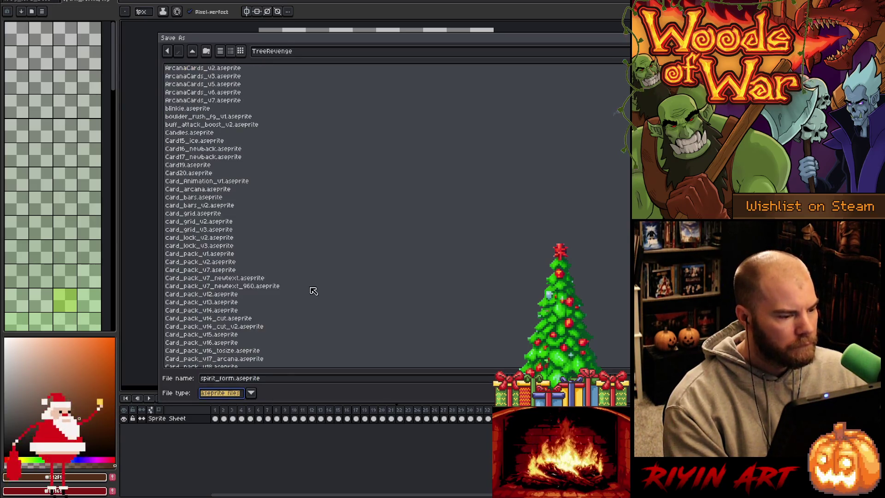
pyautogui.scroll(-7, 313, 290)
pyautogui.scroll(-20, 430, 262)
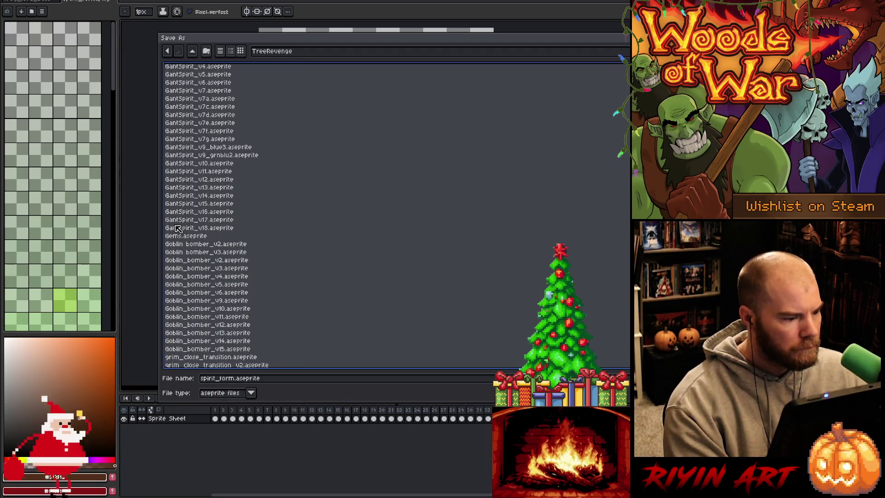
pyautogui.click(197, 229)
pyautogui.click(241, 379)
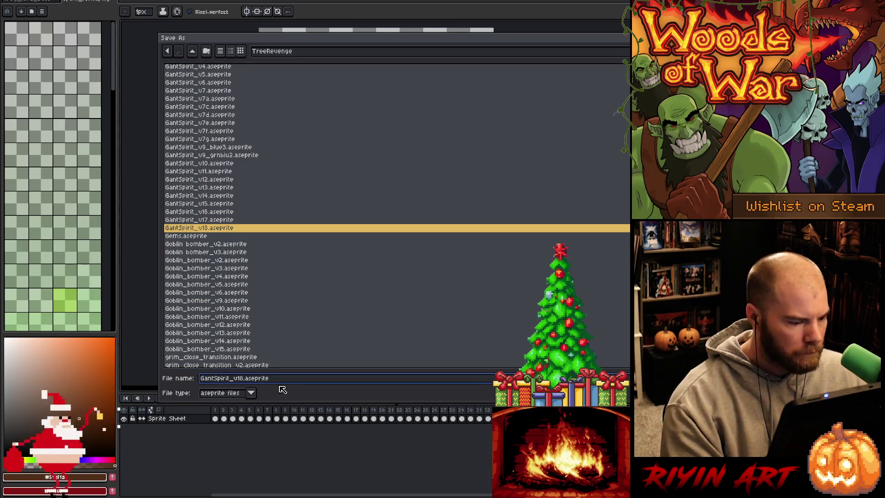
pyautogui.press('Delete')
pyautogui.press('Delete')
pyautogui.write('9')
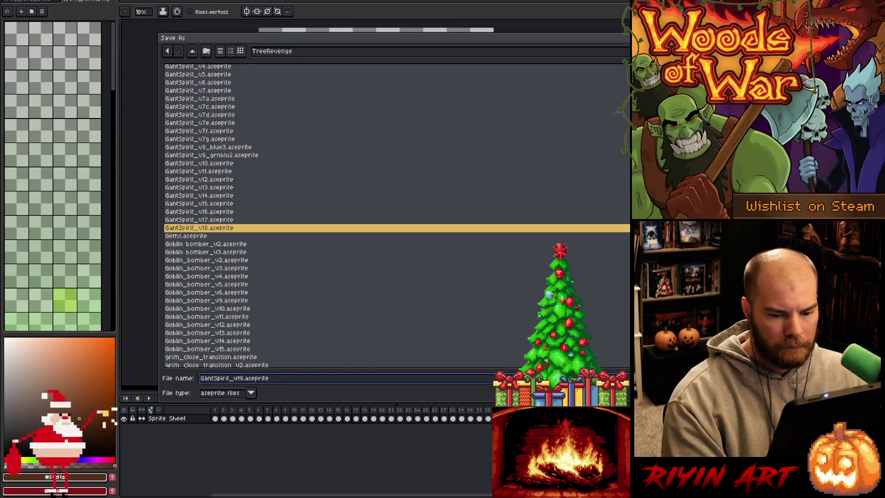
pyautogui.press('Return')
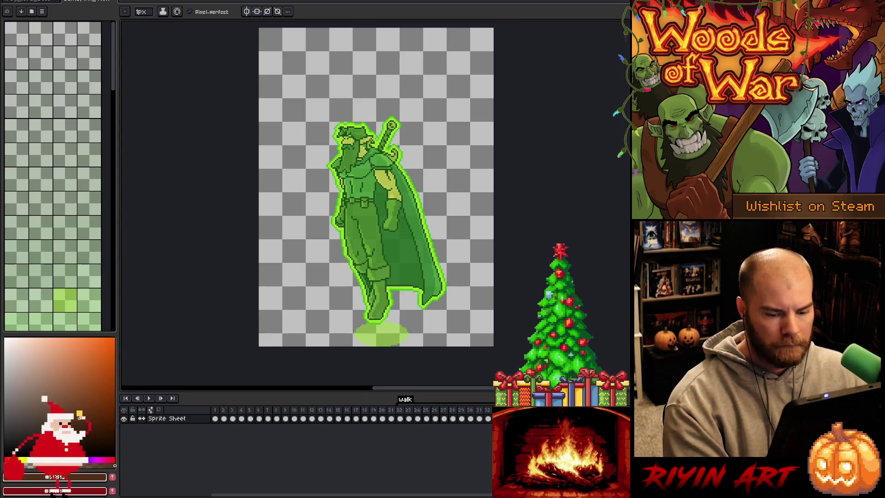
# - Preview the walk animation, then stop it and step to another frame
pyautogui.press('Return')
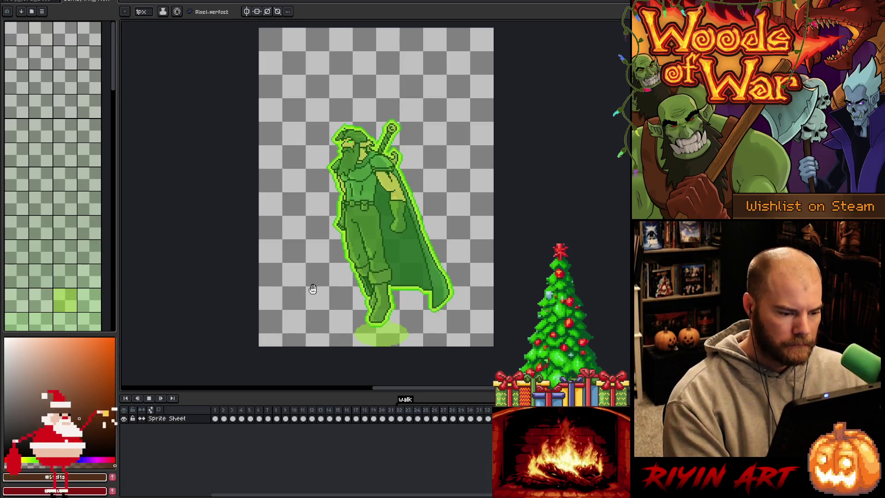
pyautogui.press('Return')
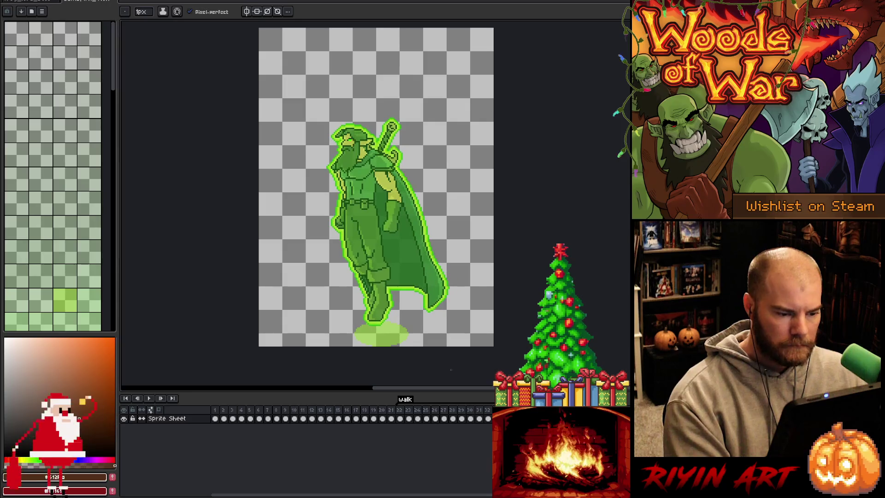
pyautogui.press('Right')
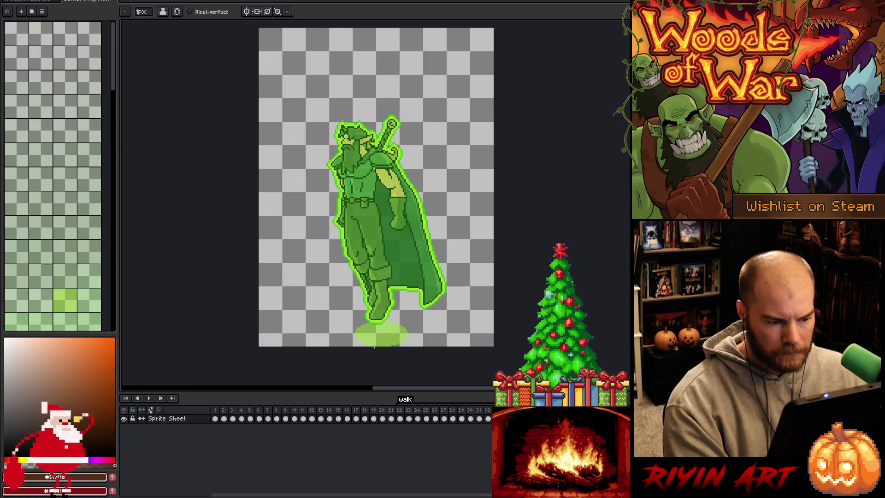
pyautogui.scroll(-2, 392, 343)
pyautogui.scroll(3, 378, 302)
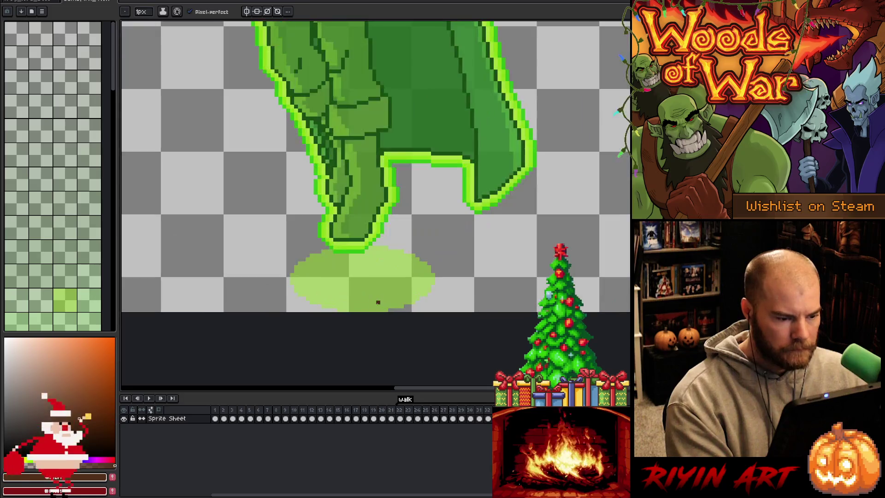
# - Add a new layer below Sprite Sheet, renaming them 'main' and 'portal'
pyautogui.hotkey('shift', 'n')
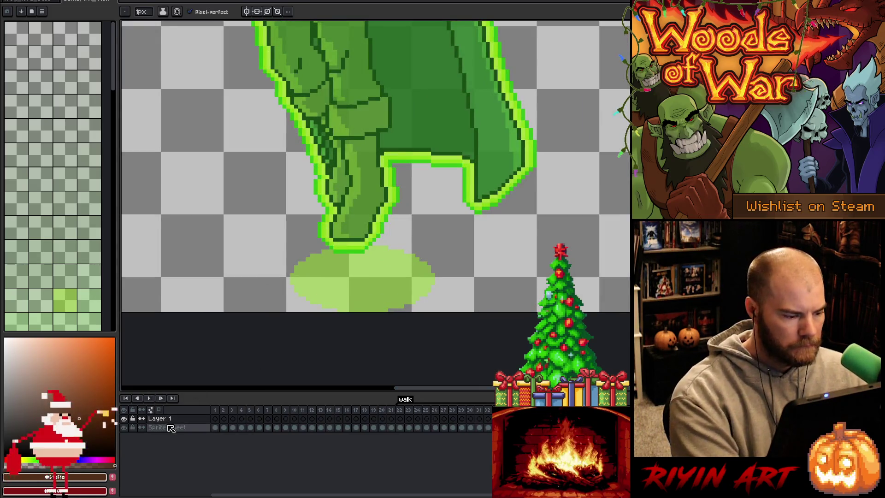
pyautogui.moveTo(169, 419); pyautogui.dragTo(172, 431)
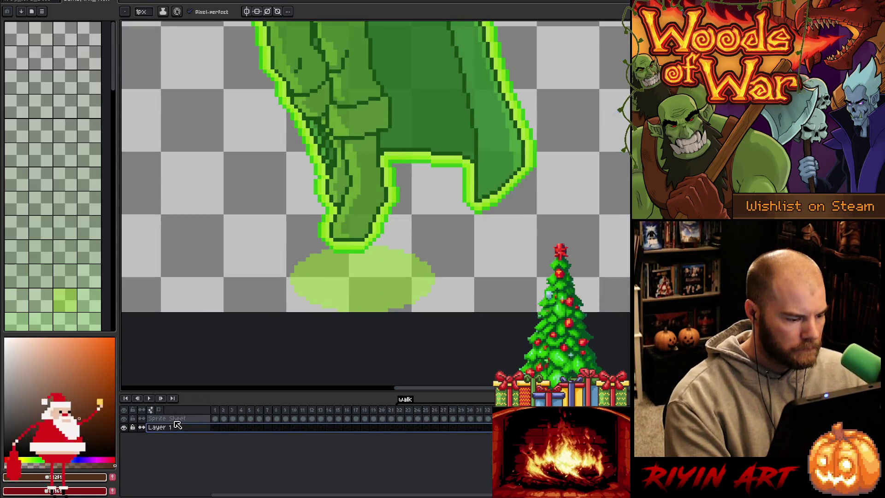
pyautogui.doubleClick(175, 419)
pyautogui.write('main')
pyautogui.press('Return')
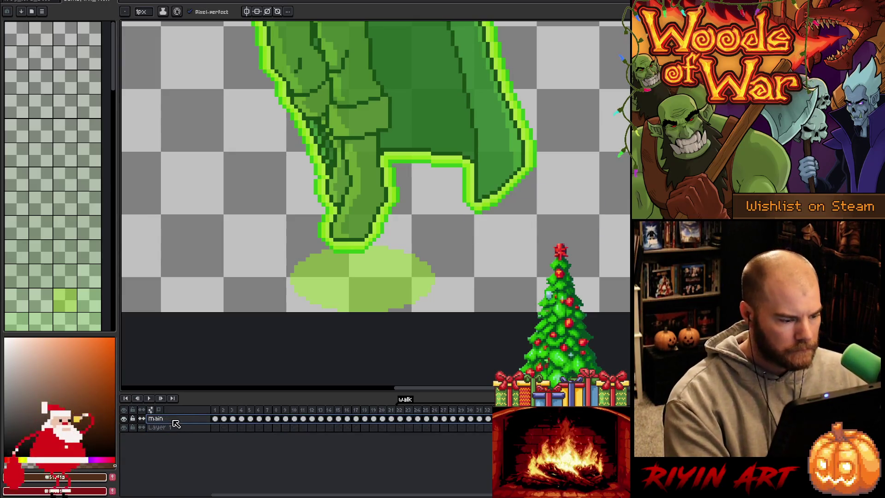
pyautogui.doubleClick(167, 431)
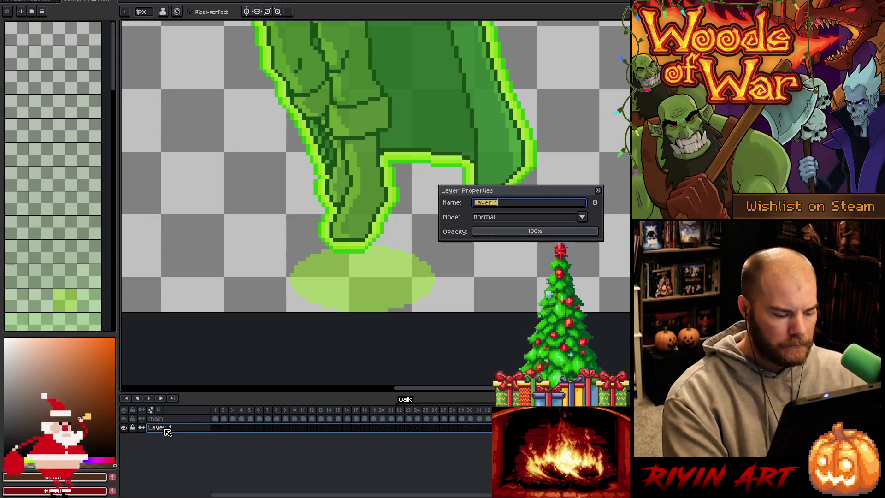
pyautogui.write('portal')
pyautogui.press('Return')
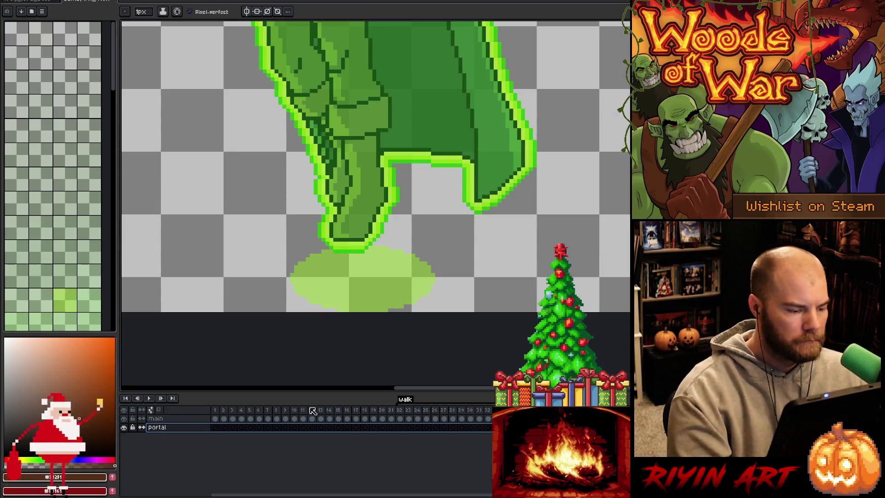
# - Cut the shadow ellipse out of main with the magic wand and paste it onto portal
pyautogui.click(156, 418)
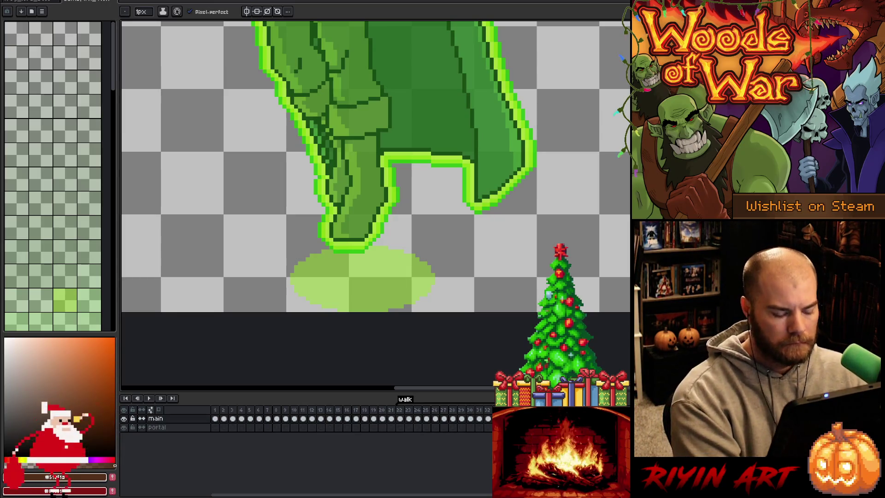
pyautogui.press('w')
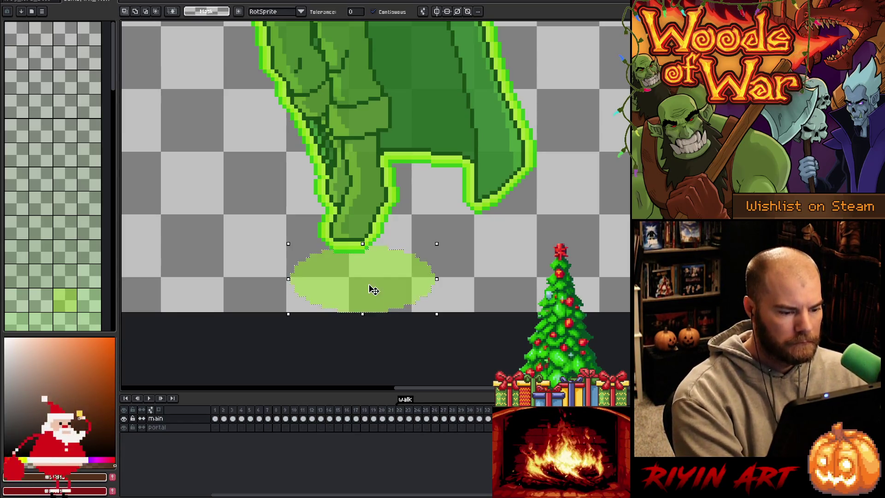
pyautogui.click(381, 296)
pyautogui.press('Delete')
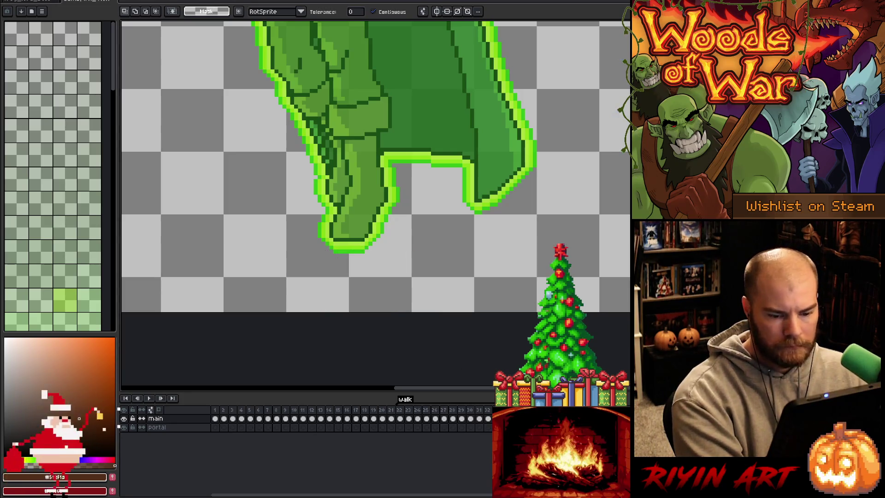
pyautogui.click(157, 428)
pyautogui.hotkey('ctrl', 'v')
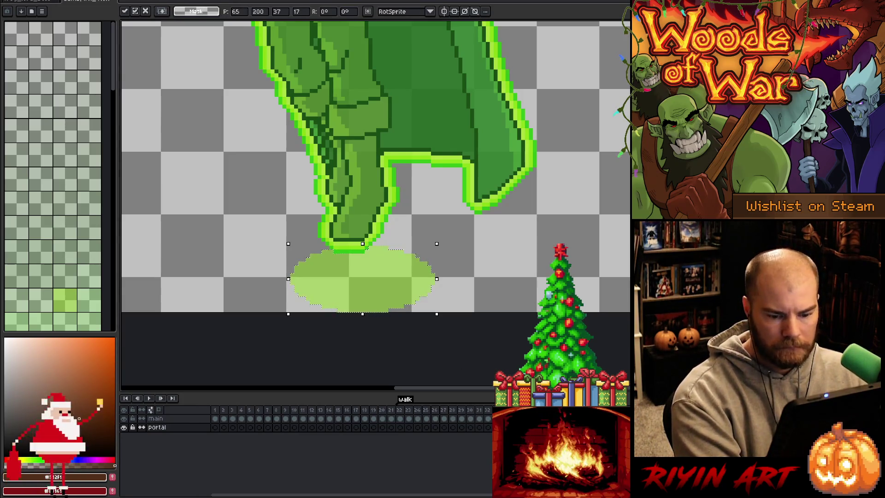
pyautogui.click(156, 418)
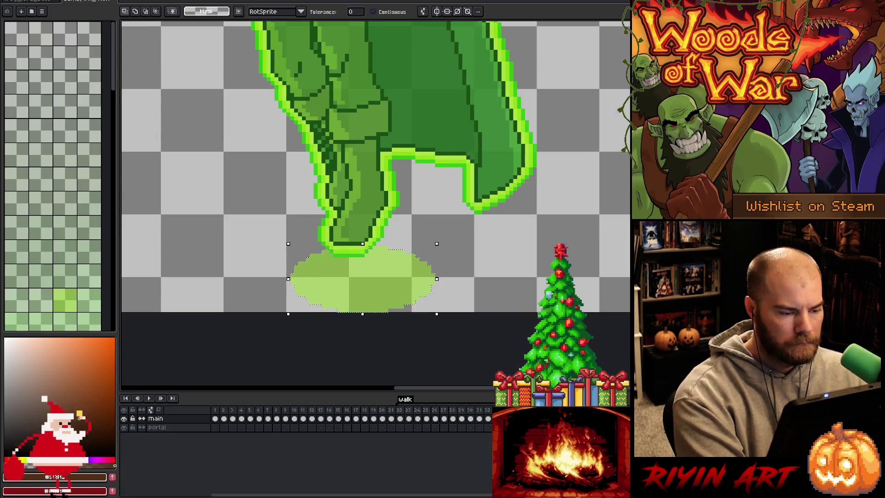
pyautogui.hotkey('ctrl', 'd')
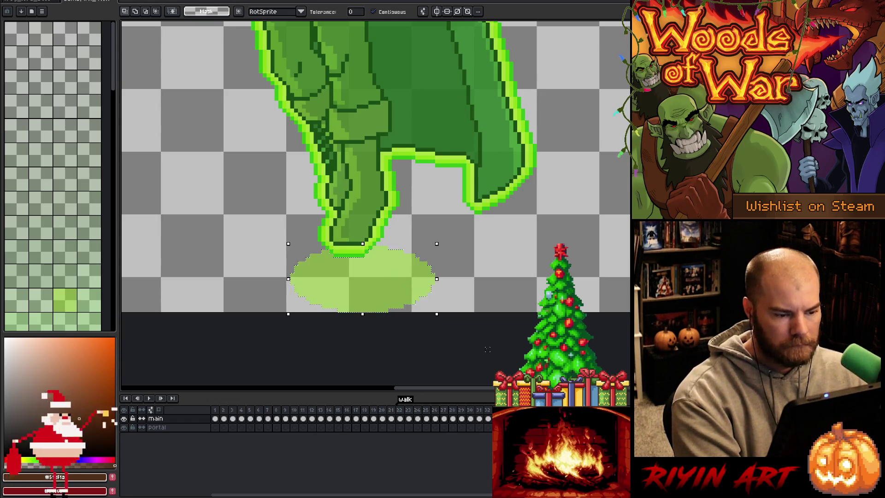
# - Paste the shadow ellipse onto the portal layer again, reselecting it below the foot
pyautogui.click(156, 427)
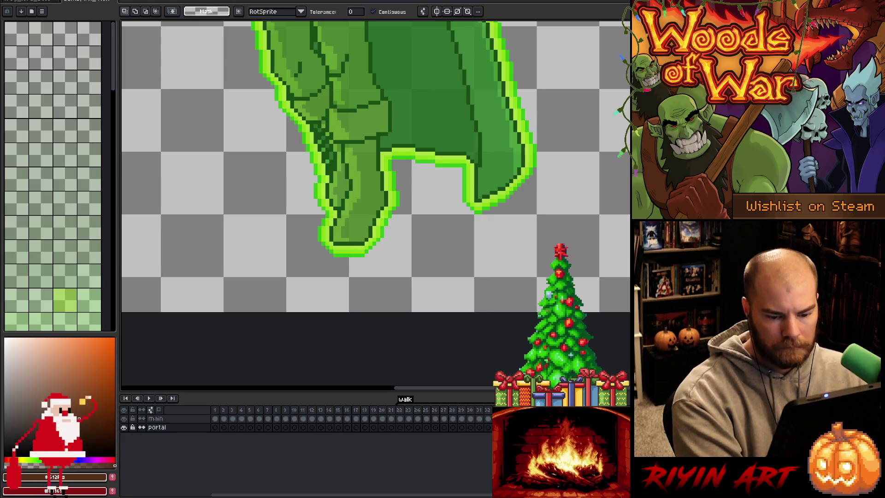
pyautogui.hotkey('ctrl', 'v')
pyautogui.press('Return')
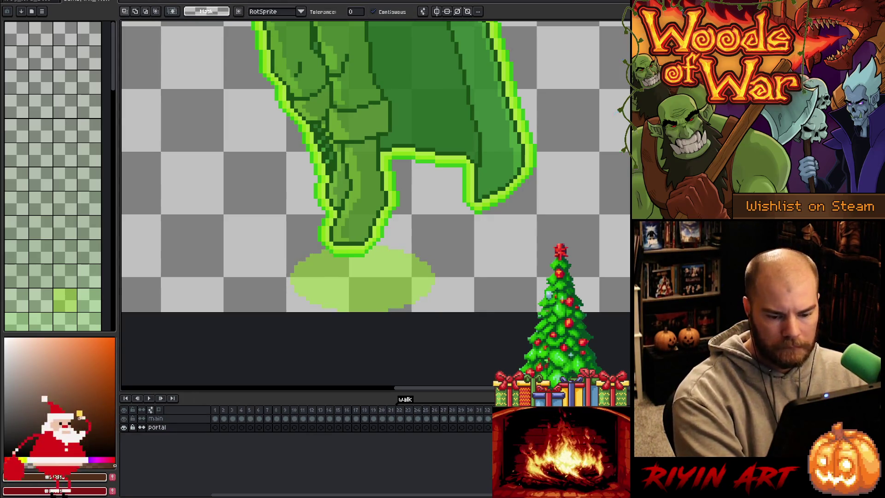
pyautogui.click(156, 418)
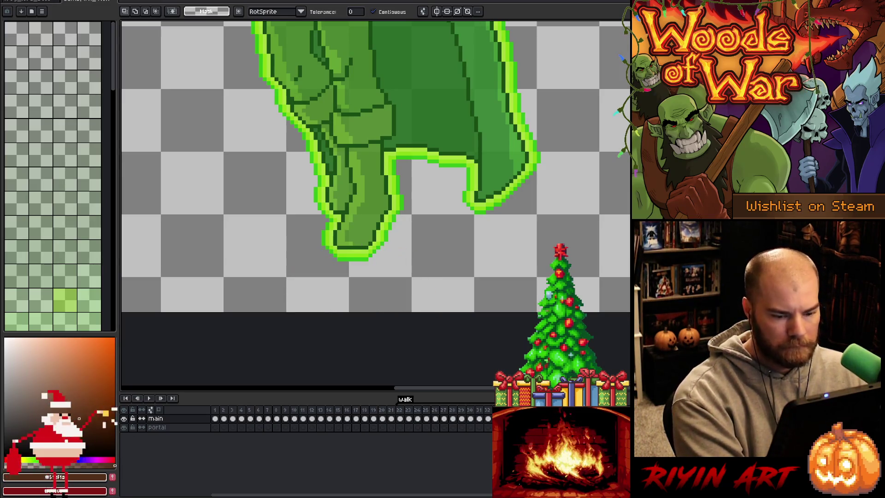
pyautogui.click(156, 427)
pyautogui.hotkey('ctrl', 'v')
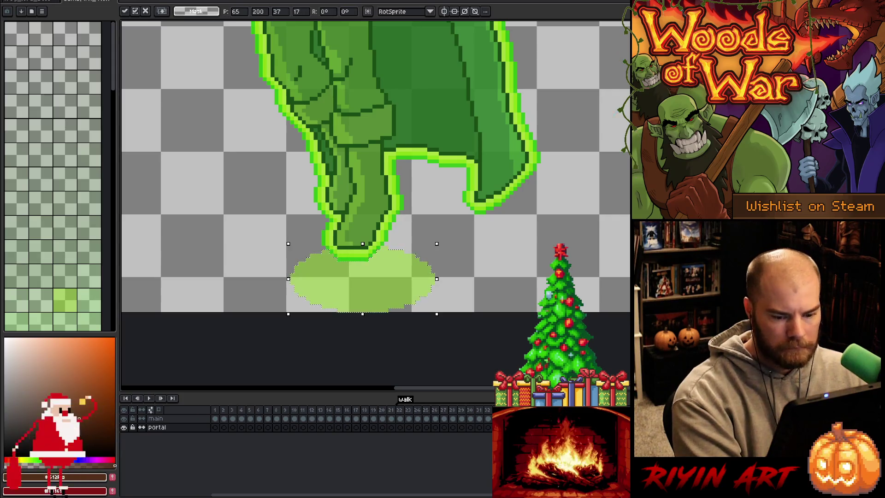
pyautogui.hotkey('ctrl', 'z')
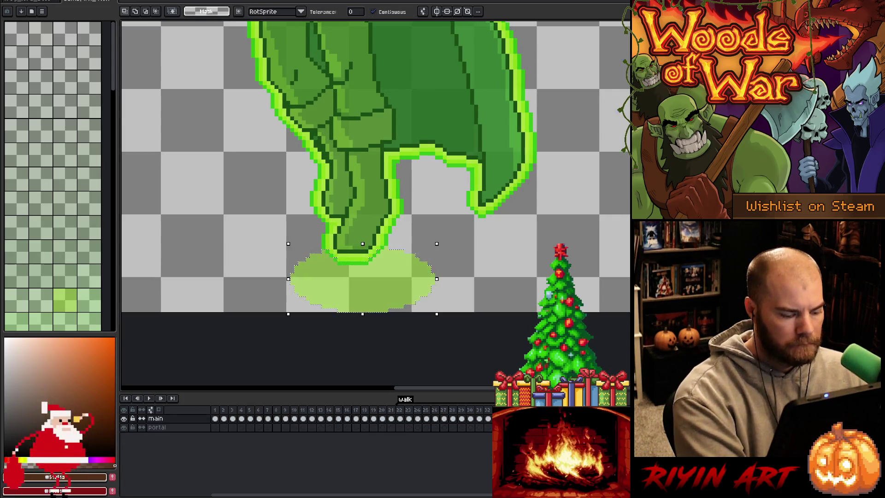
pyautogui.press('Return')
pyautogui.click(361, 290)
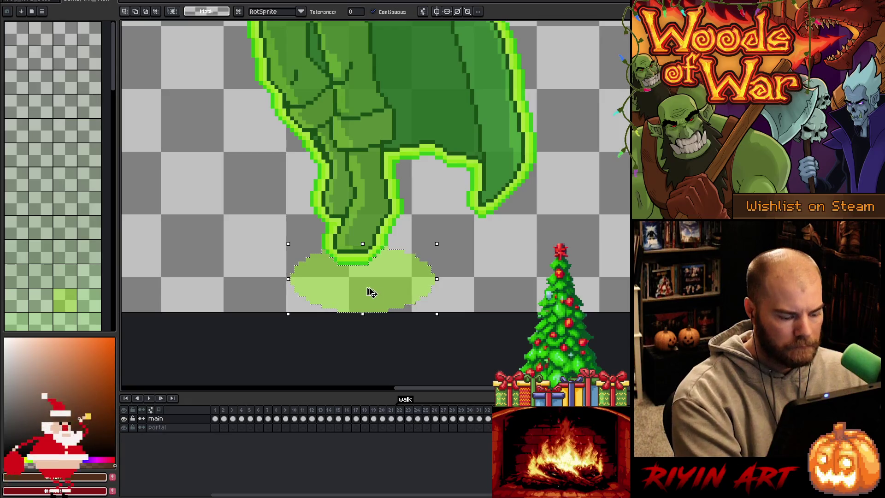
pyautogui.click(157, 427)
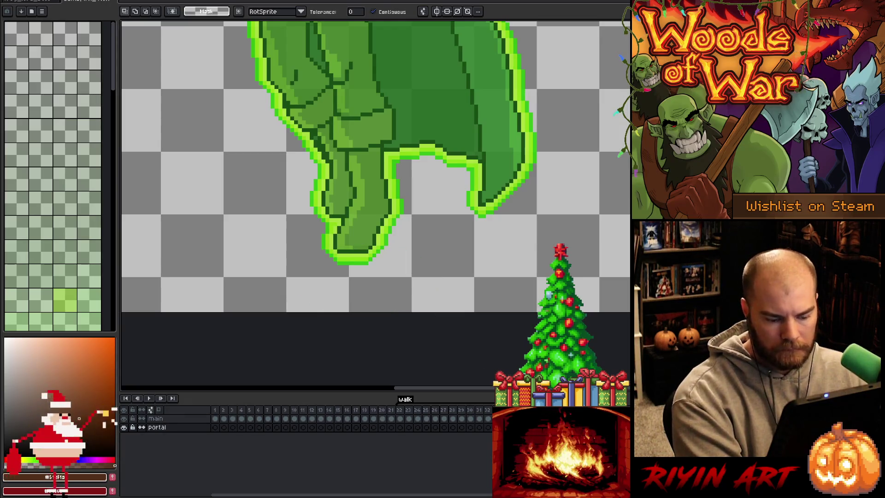
pyautogui.hotkey('ctrl', 'v')
pyautogui.click(155, 418)
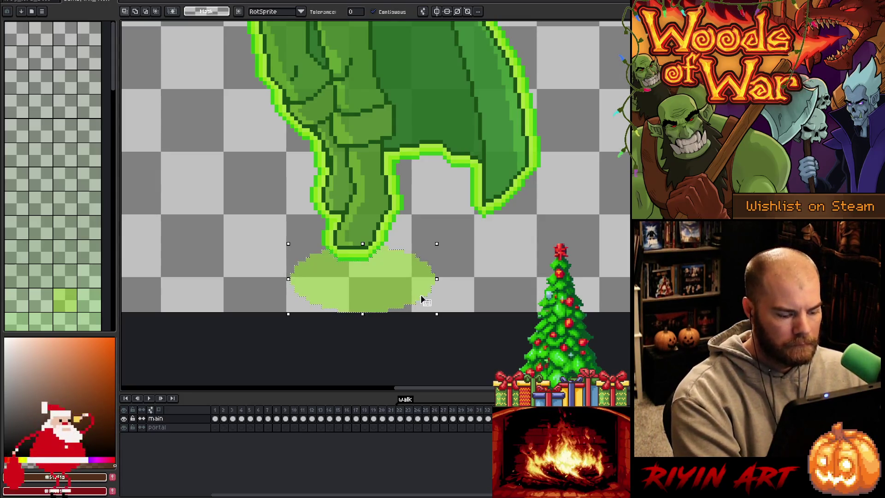
# - Re-paste the ellipse under the foot on portal and commit its final placement
pyautogui.click(156, 427)
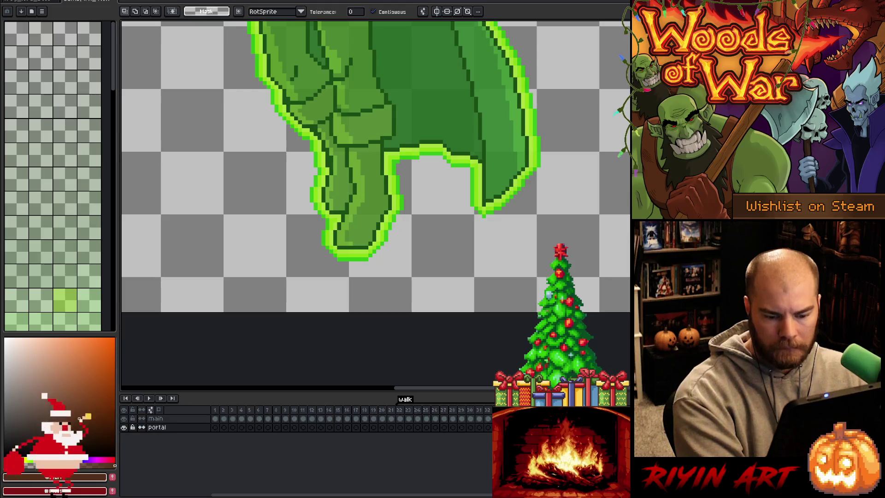
pyautogui.hotkey('ctrl', 'v')
pyautogui.click(155, 418)
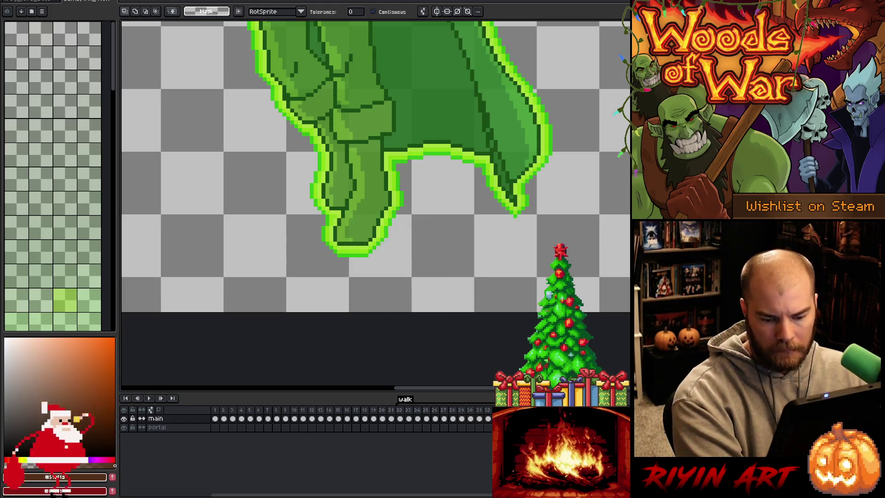
pyautogui.click(156, 426)
pyautogui.hotkey('ctrl', 'v')
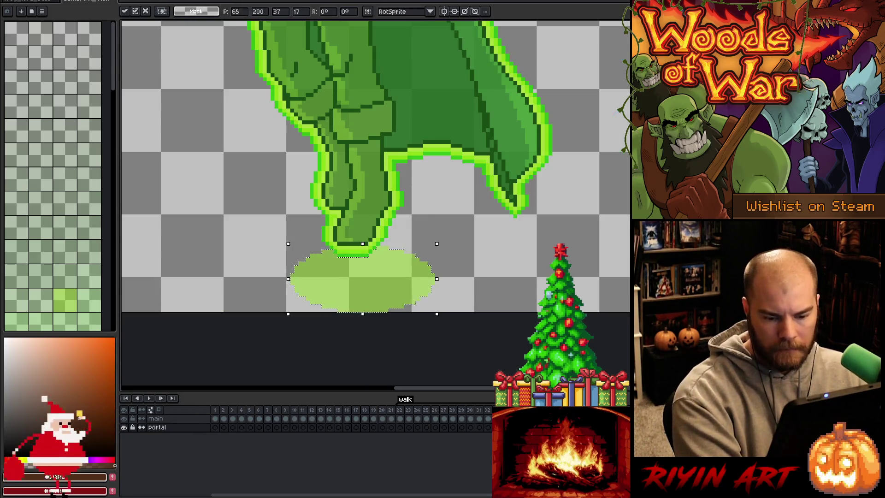
pyautogui.click(156, 418)
pyautogui.hotkey('ctrl', 'd')
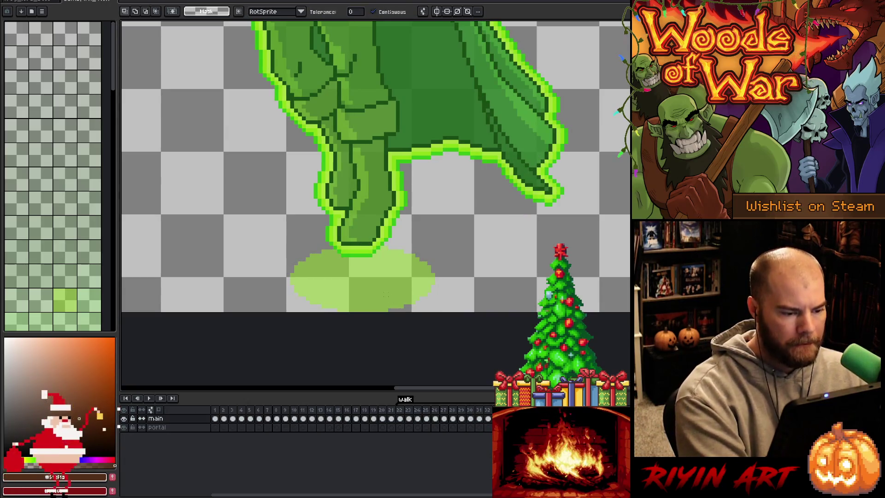
pyautogui.hotkey('ctrl', 'z')
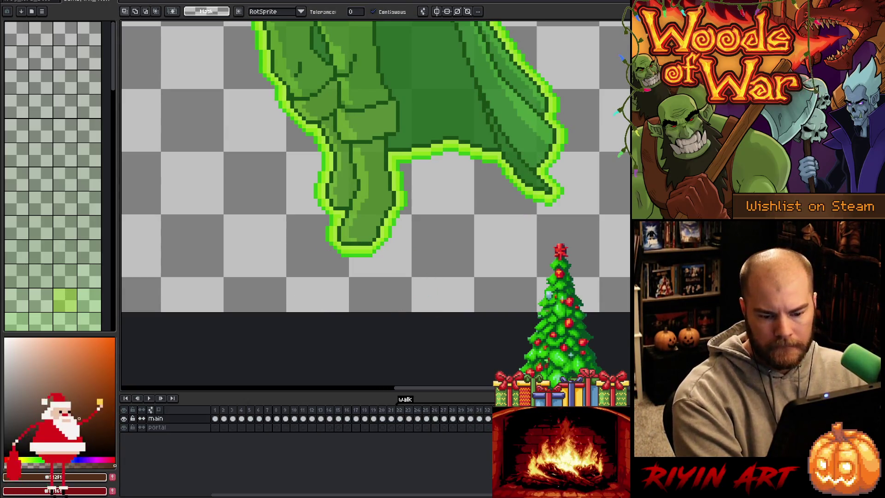
pyautogui.click(156, 426)
pyautogui.hotkey('ctrl', 'v')
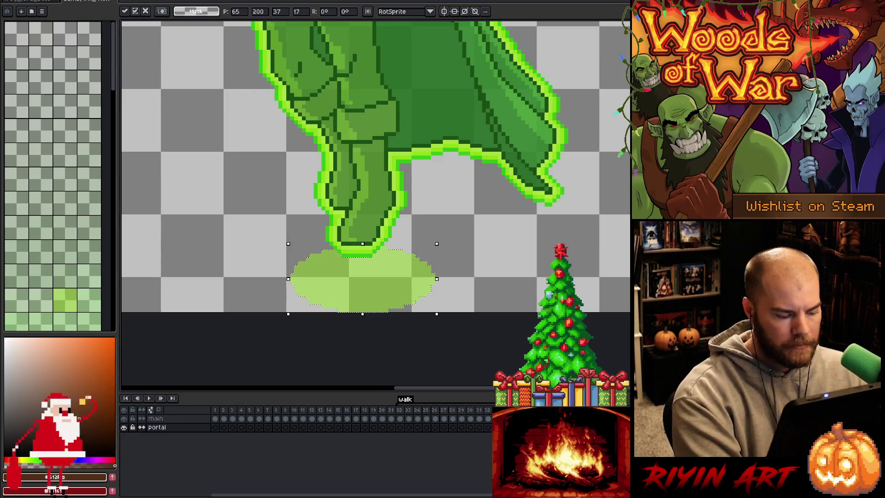
pyautogui.press('Return')
pyautogui.press('Up')
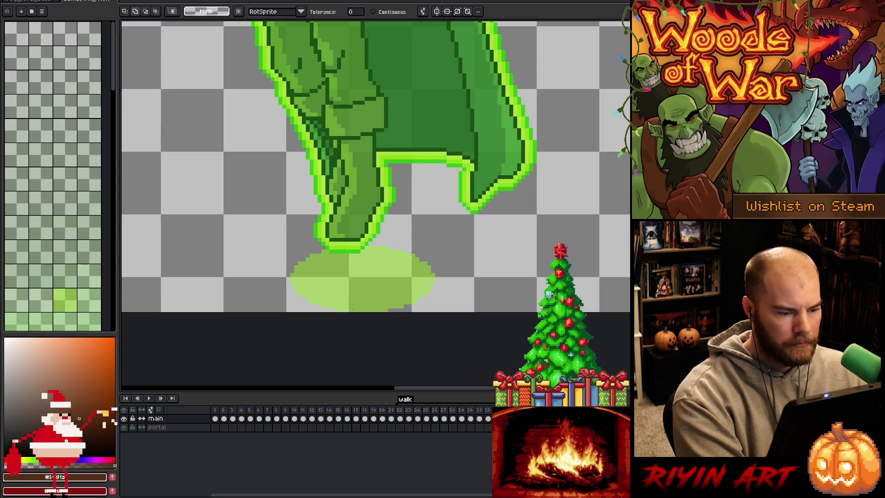
pyautogui.hotkey('shift', 'r')
pyautogui.click(375, 267)
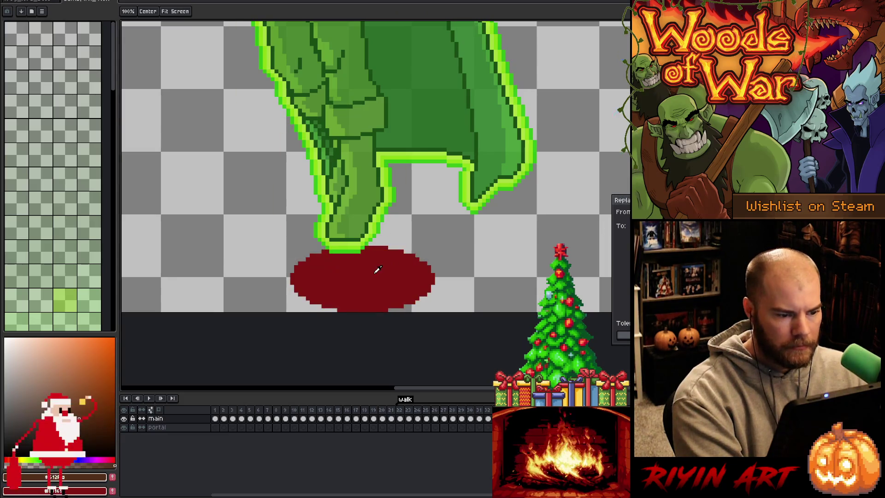
pyautogui.scroll(-3, 382, 240)
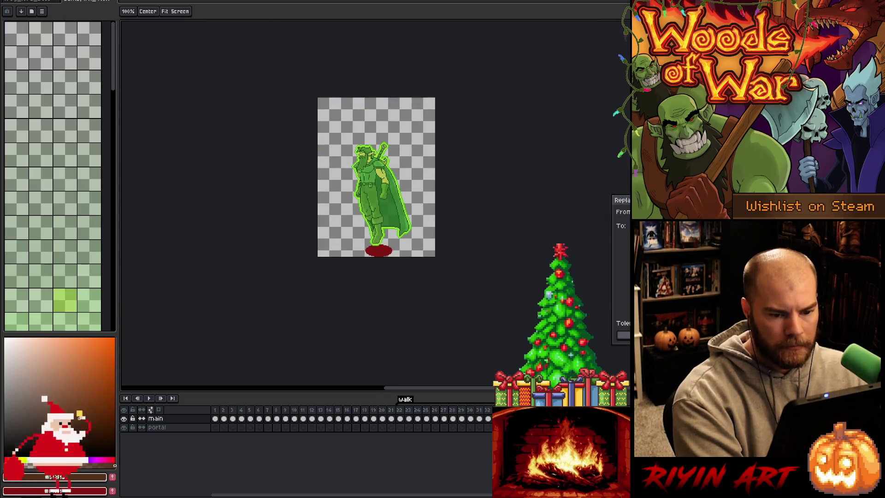
pyautogui.press('Delete')
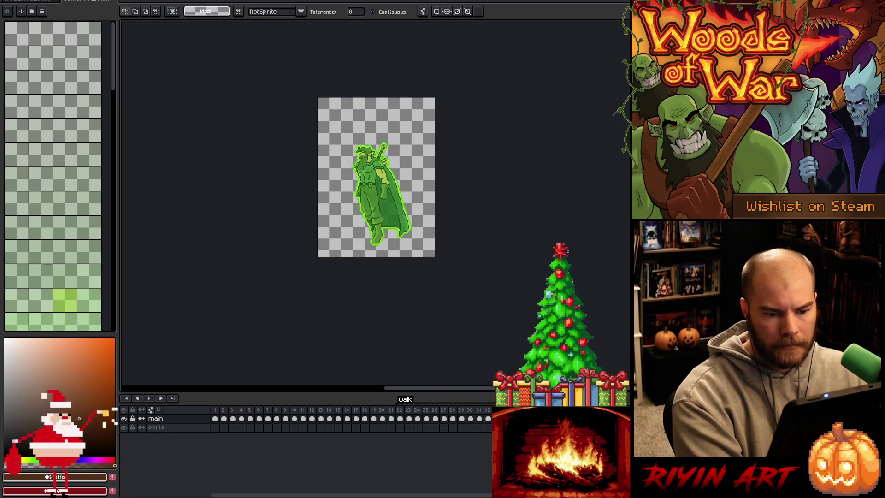
pyautogui.press('w')
pyautogui.scroll(2, 376, 184)
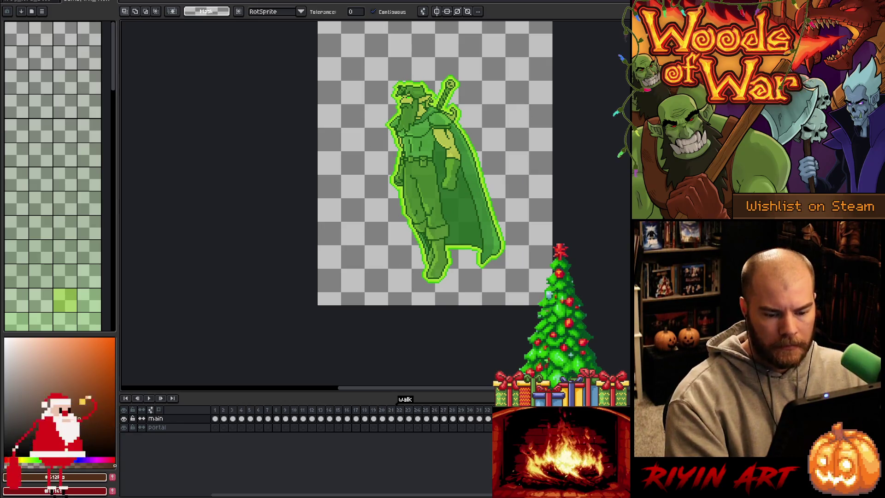
pyautogui.press('Return')
pyautogui.moveTo(463, 330); pyautogui.dragTo(366, 326)
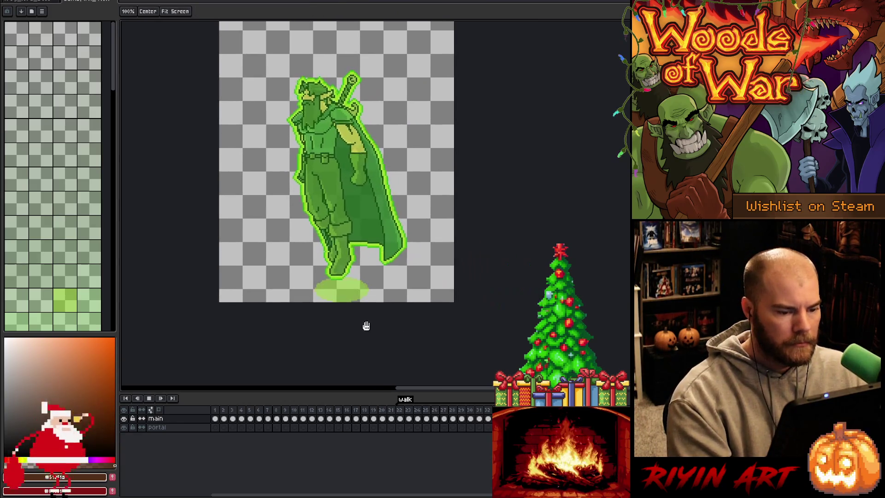
pyautogui.press('Return')
pyautogui.scroll(2, 323, 255)
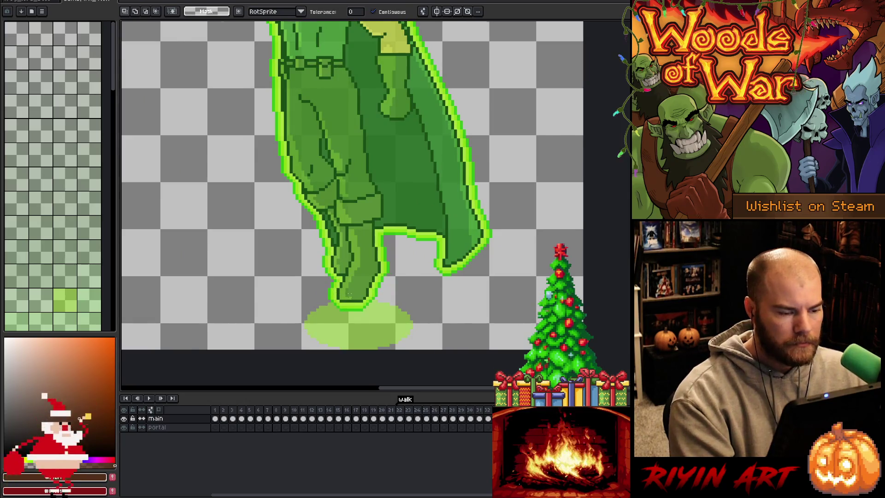
pyautogui.scroll(-2, 349, 293)
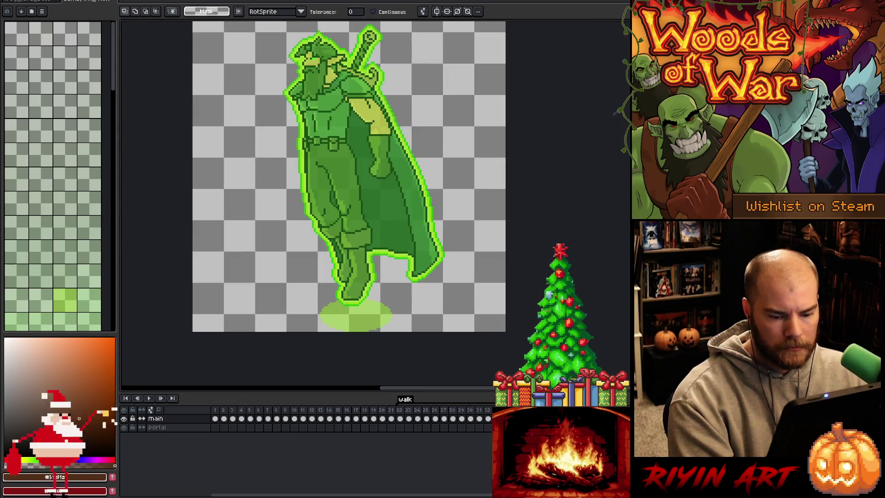
pyautogui.click(157, 427)
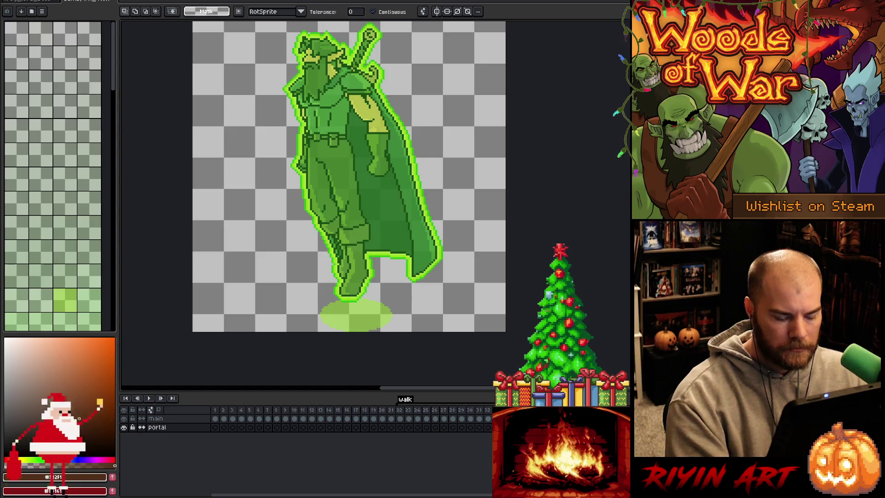
pyautogui.press('Right')
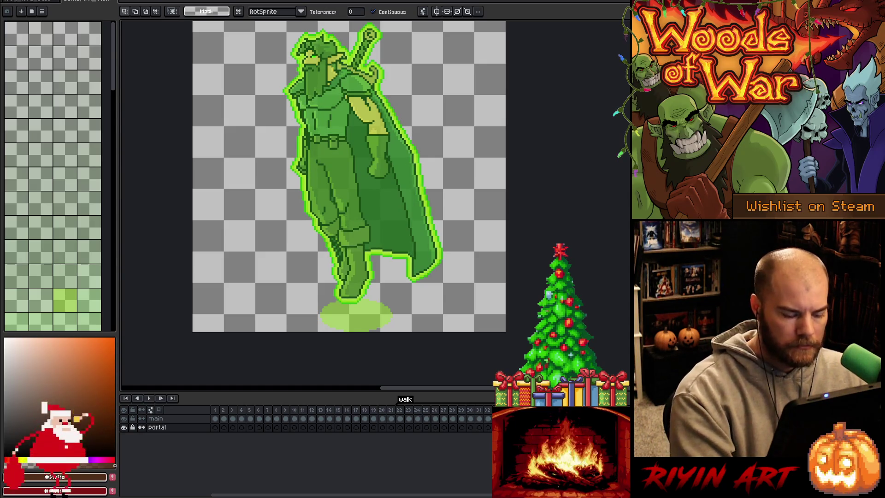
pyautogui.hotkey('ctrl', 'u')
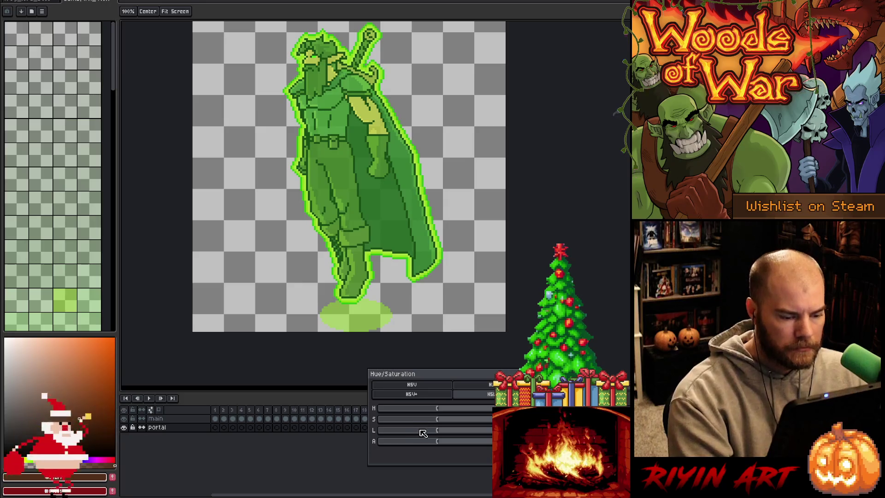
# - Lower the shadow's alpha in Hue/Saturation to -28, -38 and then -48
pyautogui.moveTo(423, 441); pyautogui.dragTo(426, 445)
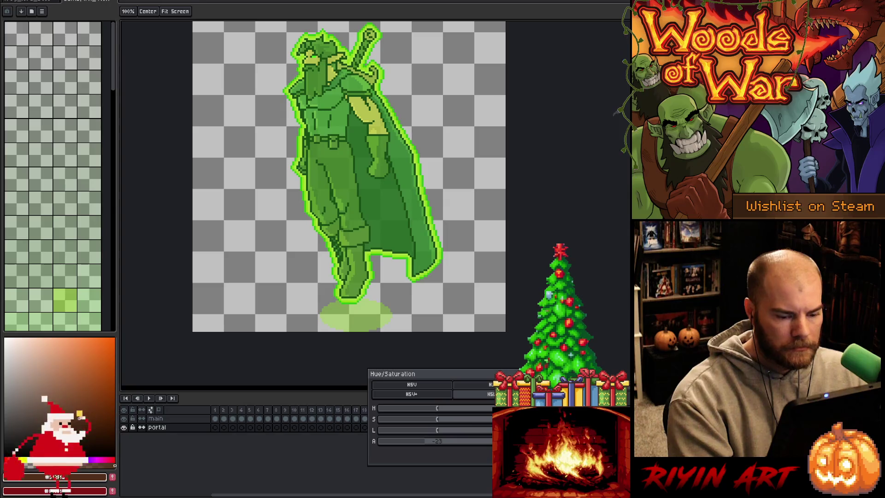
pyautogui.press('Return')
pyautogui.hotkey('ctrl', 'u')
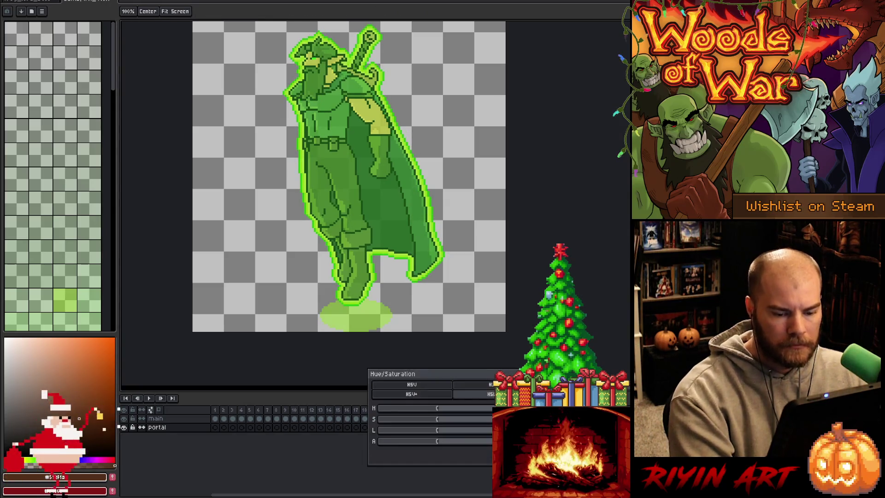
pyautogui.moveTo(450, 442); pyautogui.dragTo(418, 443)
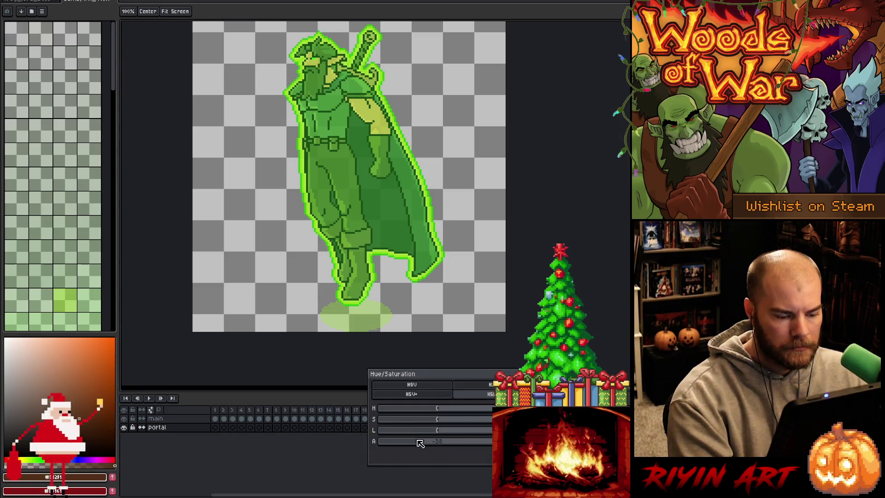
pyautogui.press('Return')
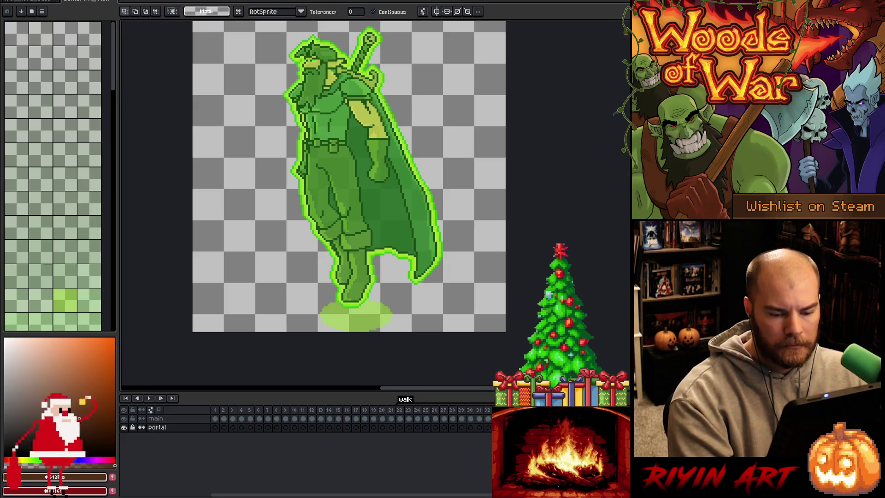
pyautogui.hotkey('ctrl', 'u')
pyautogui.moveTo(438, 445); pyautogui.dragTo(401, 445)
pyautogui.press('Return')
pyautogui.hotkey('ctrl', 'u')
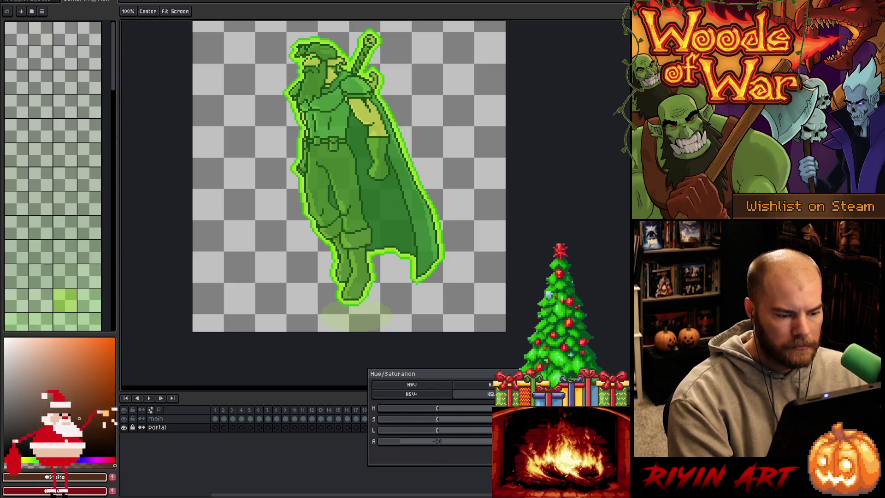
# - Fade the shadow to about -88 alpha on the next walk frames
pyautogui.press('Return')
pyautogui.press('Right')
pyautogui.hotkey('ctrl', 'u')
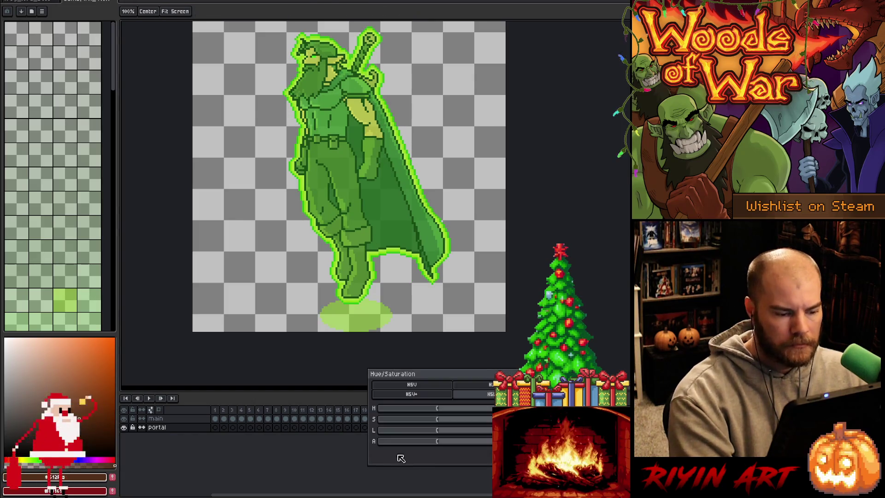
pyautogui.moveTo(409, 446); pyautogui.dragTo(390, 447)
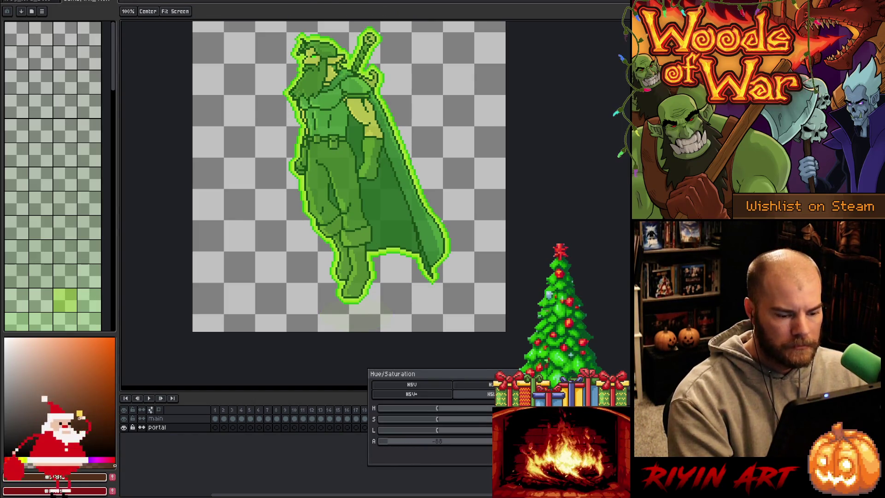
pyautogui.press('Return')
pyautogui.press('Right')
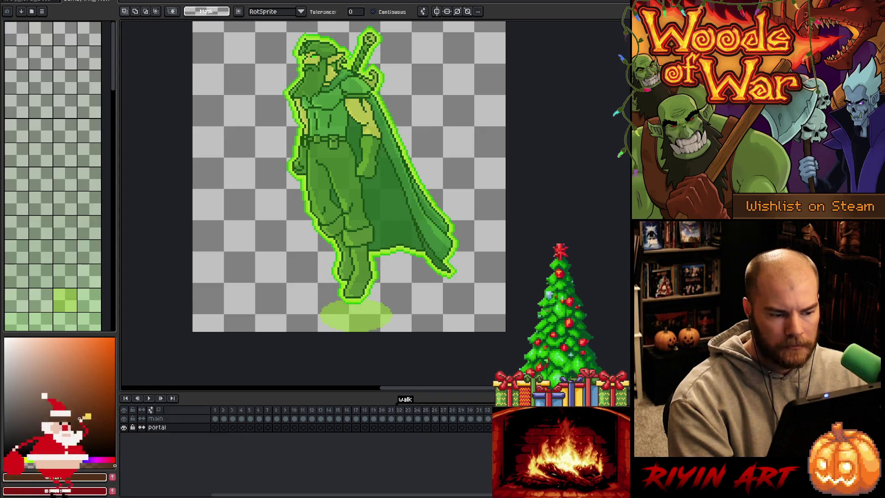
pyautogui.hotkey('ctrl', 'u')
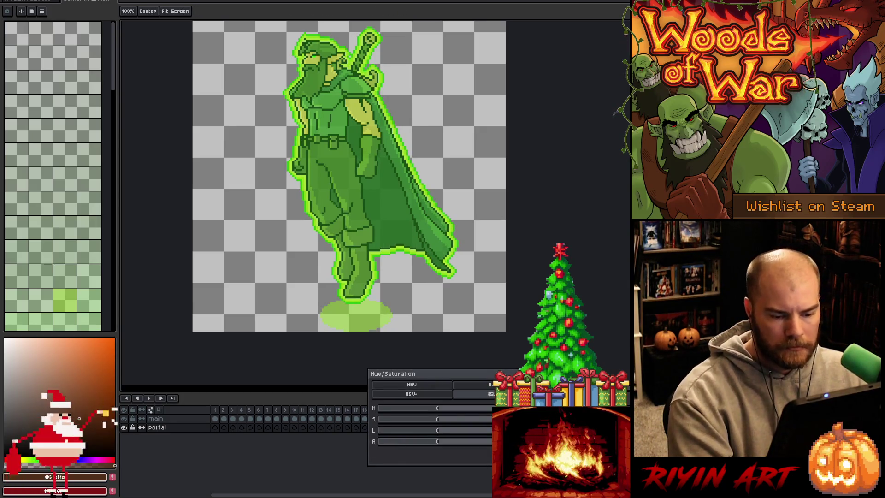
pyautogui.press('Escape')
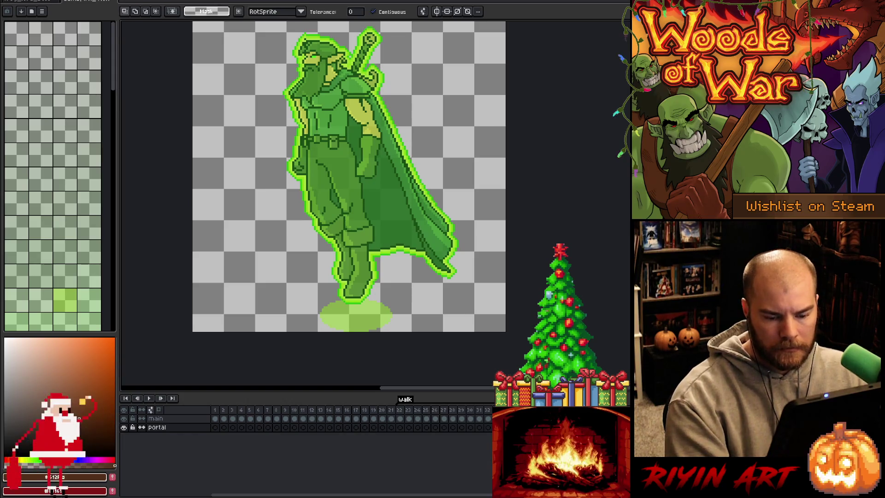
# - Play and step through the walk frames, recentring the knight on the canvas
pyautogui.press('Return')
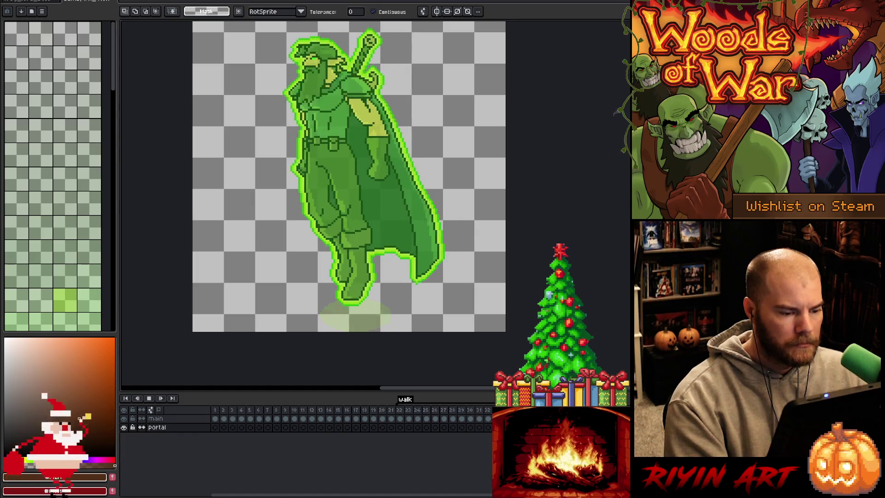
pyautogui.press('Return')
pyautogui.press('Right')
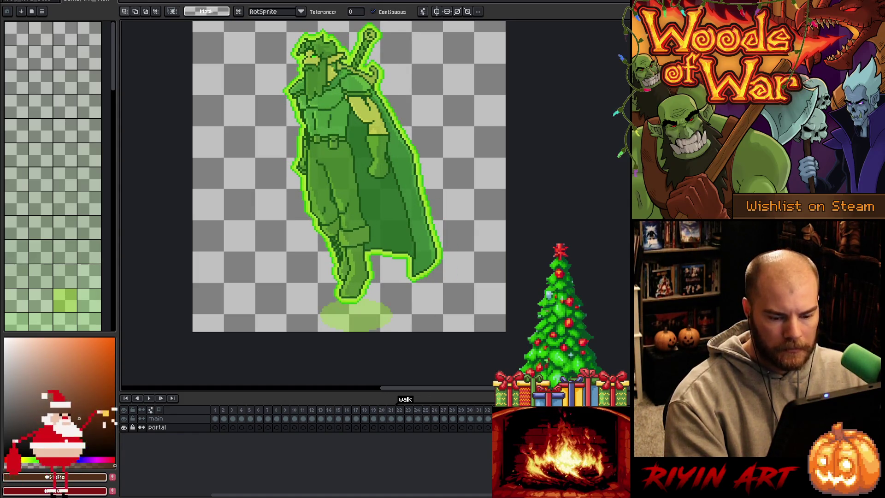
pyautogui.press('Right')
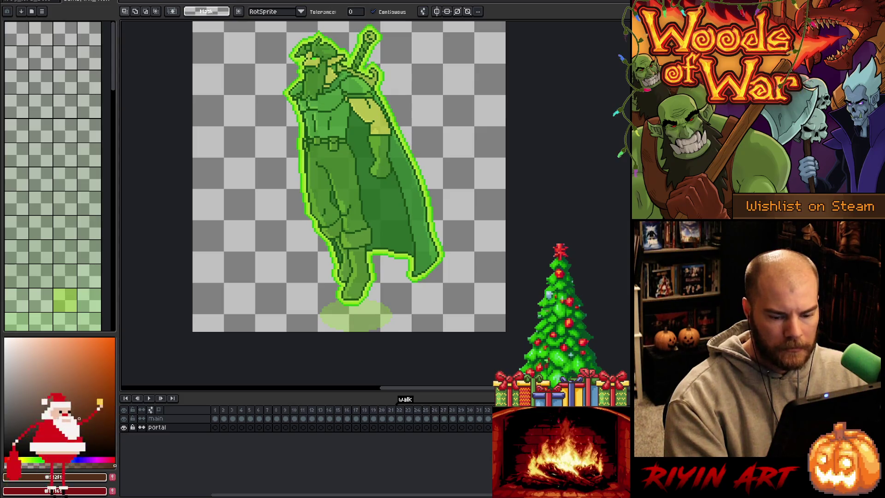
pyautogui.press('Right')
pyautogui.press('Right')
pyautogui.press('Right')
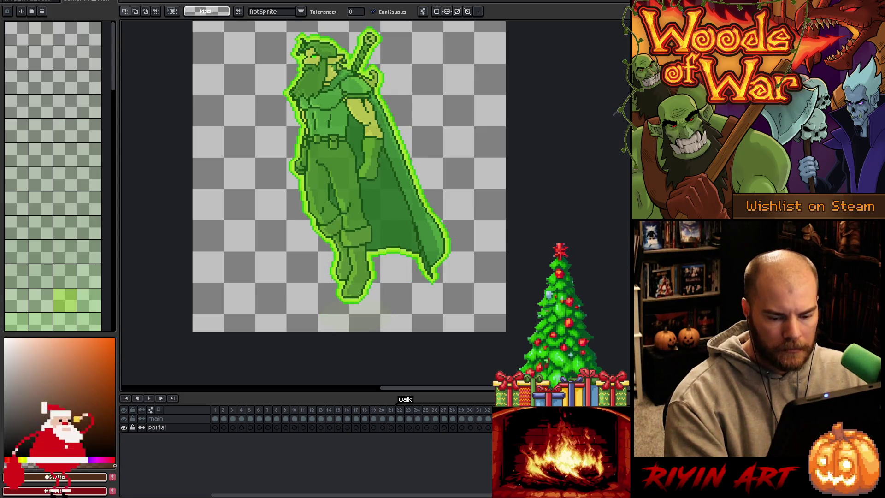
pyautogui.press('Right')
pyautogui.press('Return')
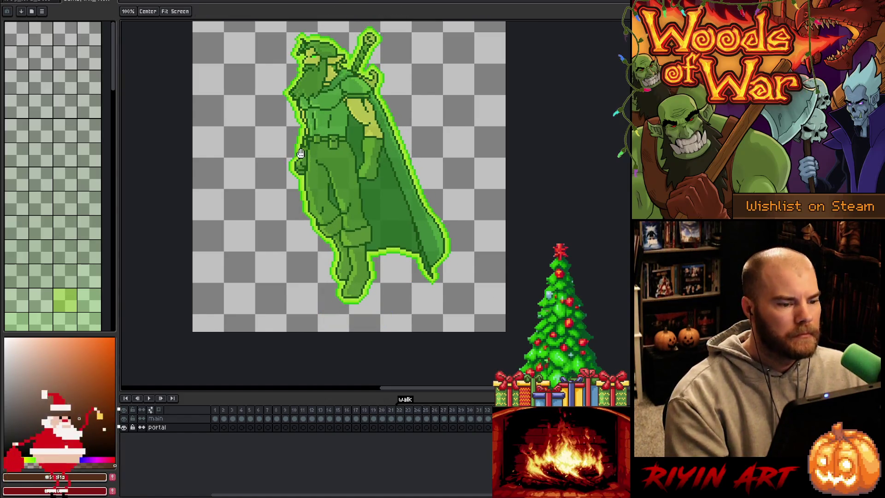
pyautogui.moveTo(334, 193); pyautogui.dragTo(359, 232)
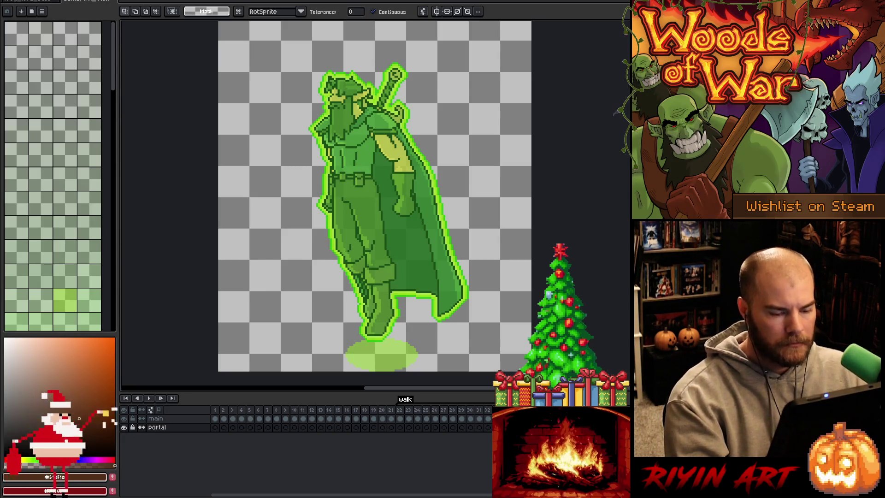
pyautogui.hotkey('shift', 'n')
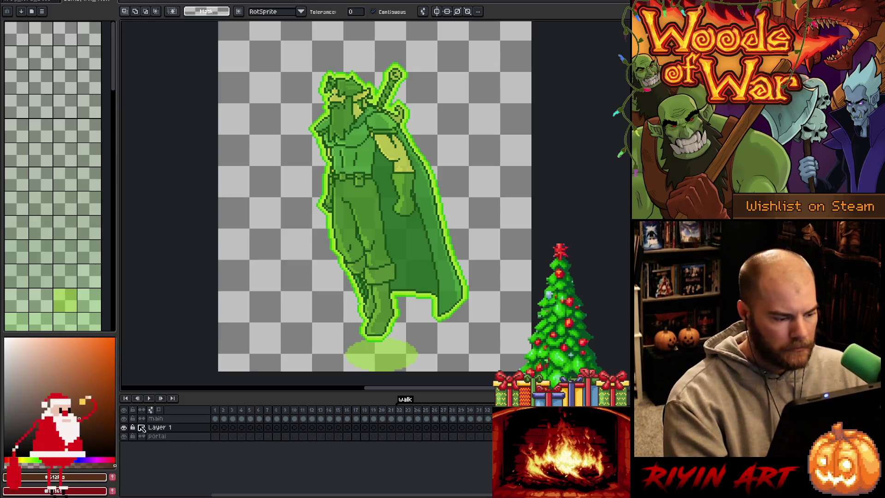
# - Move Layer 1 to the top, sample a knight green and paint a 19px dab beside him
pyautogui.moveTo(141, 428); pyautogui.dragTo(179, 419)
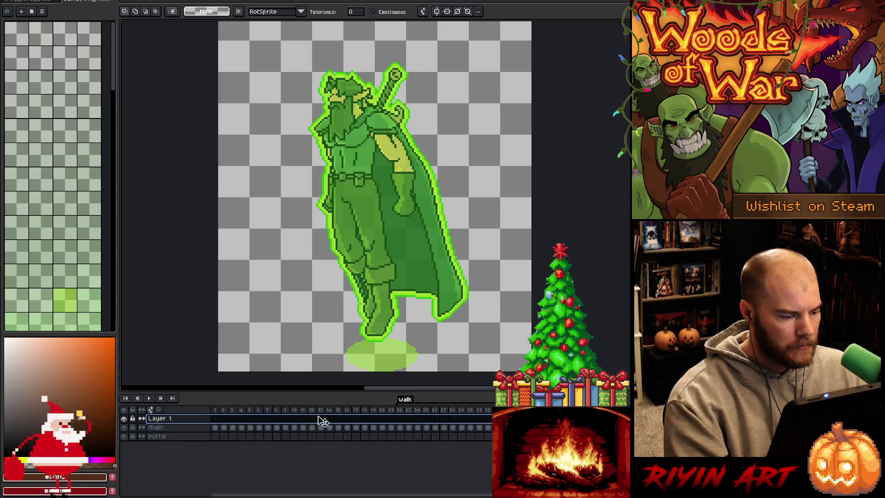
pyautogui.click(322, 427)
pyautogui.scroll(3, 412, 201)
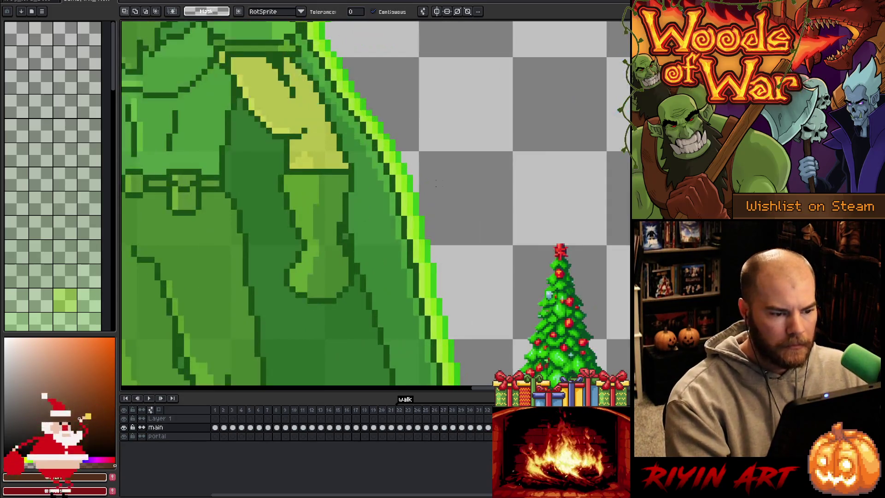
pyautogui.press('i')
pyautogui.click(411, 201)
pyautogui.scroll(-3, 412, 202)
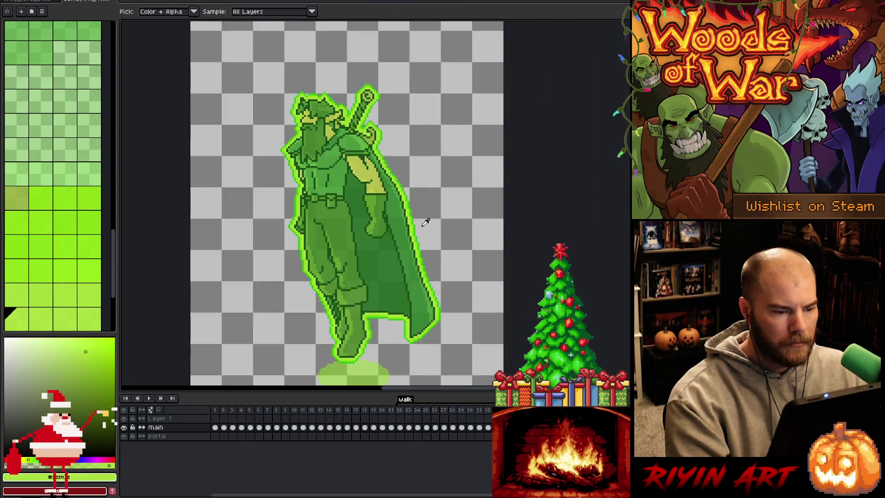
pyautogui.press('b')
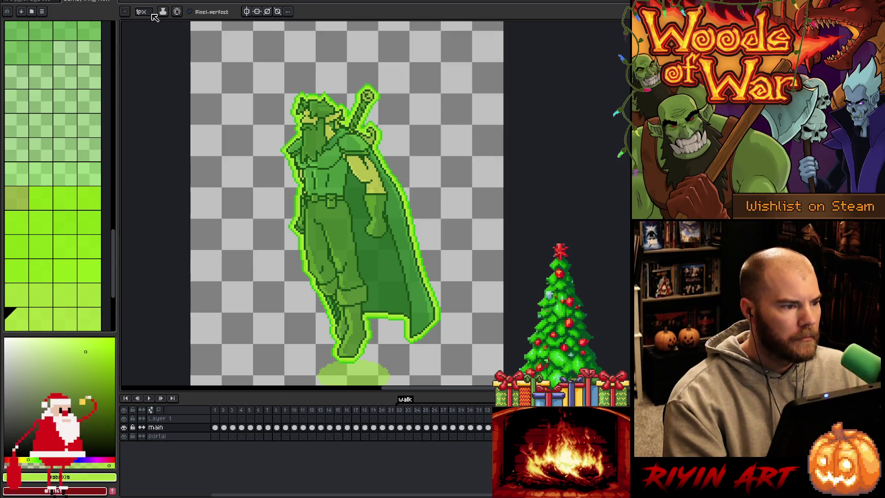
pyautogui.moveTo(141, 12); pyautogui.dragTo(161, 22)
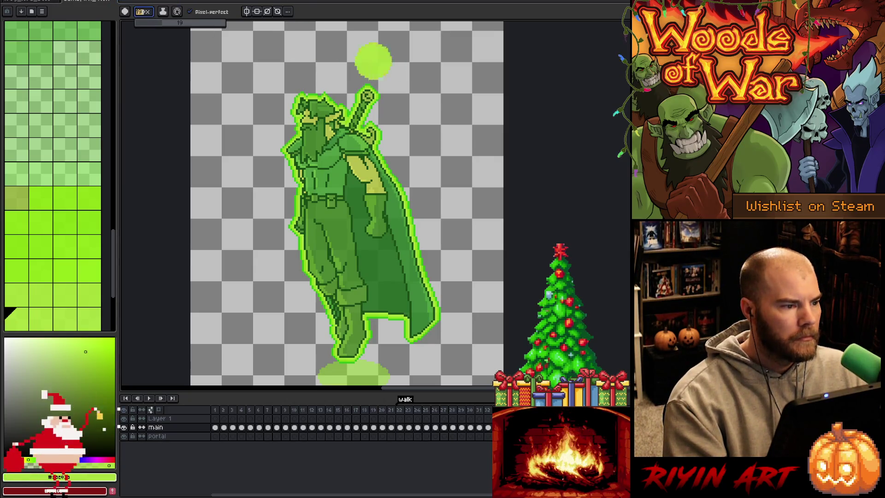
pyautogui.click(424, 57)
# - Sample more greens, including the bright cape-edge green, and paint another dab
pyautogui.scroll(3, 410, 102)
pyautogui.press('i')
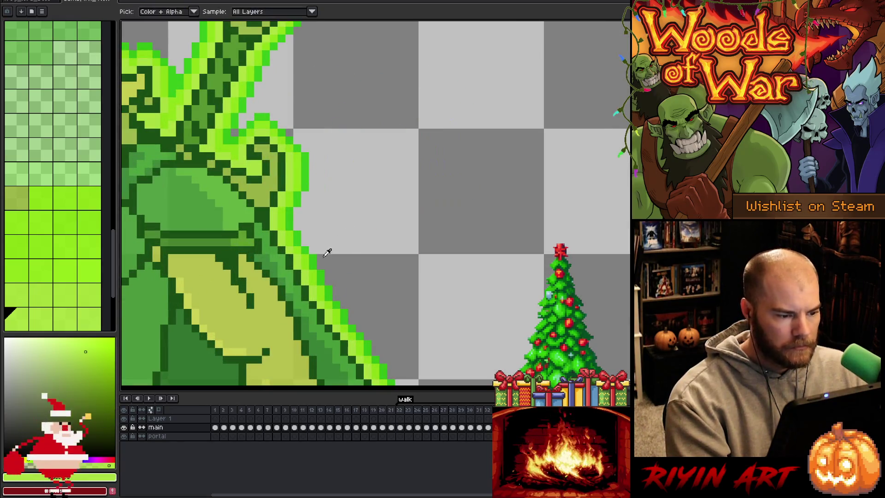
pyautogui.click(318, 272)
pyautogui.scroll(-4, 440, 190)
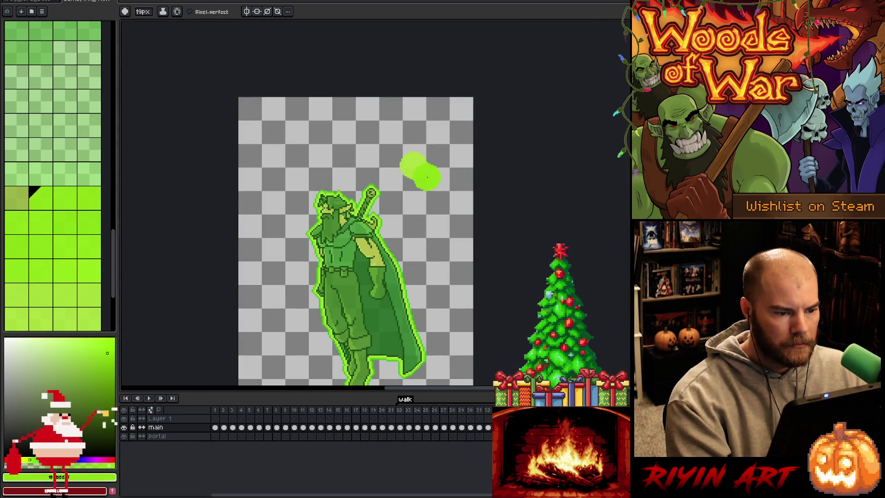
pyautogui.scroll(5, 397, 244)
pyautogui.click(419, 252)
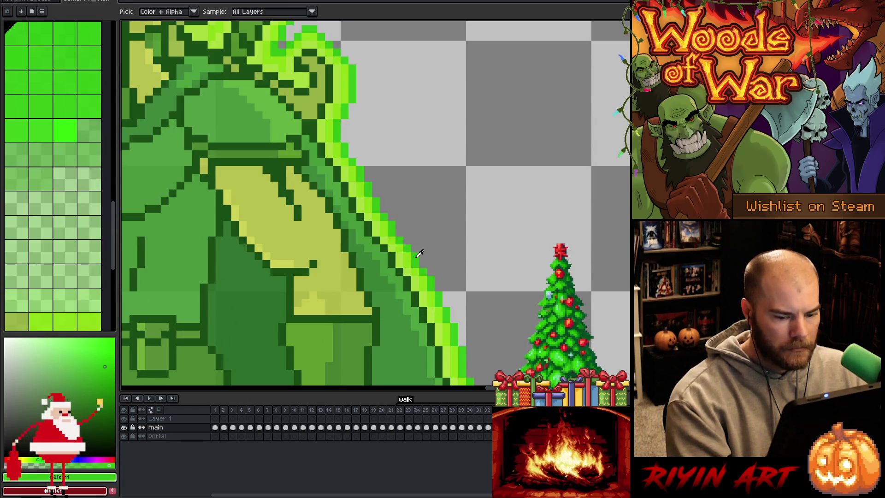
pyautogui.scroll(-4, 450, 224)
pyautogui.scroll(-2, 451, 224)
pyautogui.press('b')
pyautogui.click(492, 150)
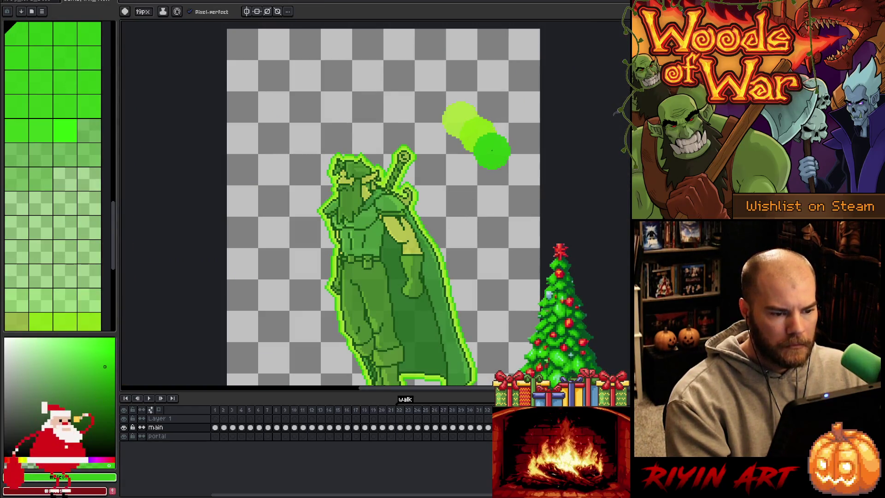
# - Select the green dabs, delete and restore them, then return to the main layer
pyautogui.press('m')
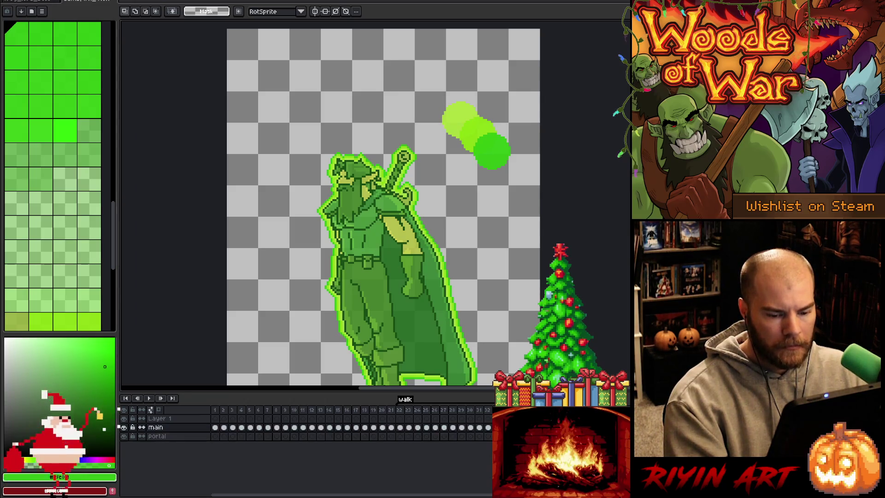
pyautogui.moveTo(433, 86); pyautogui.dragTo(541, 185)
pyautogui.press('Delete')
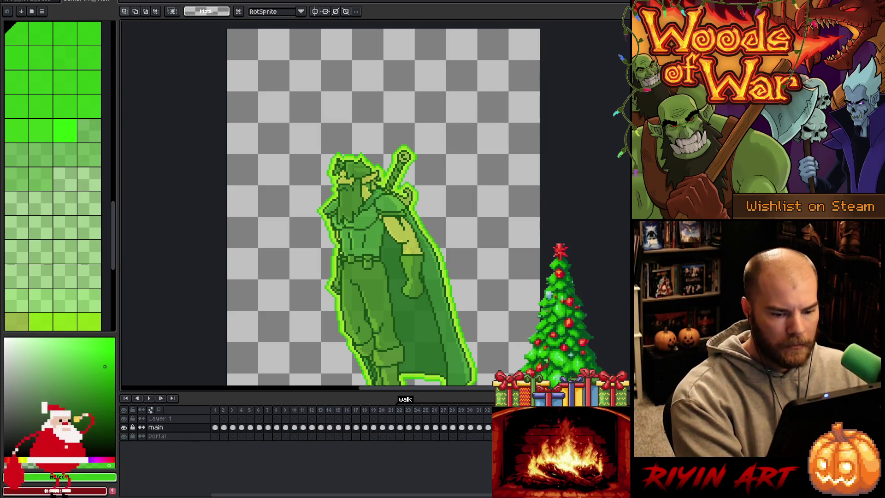
pyautogui.hotkey('ctrl', 'z')
pyautogui.hotkey('ctrl', 'z')
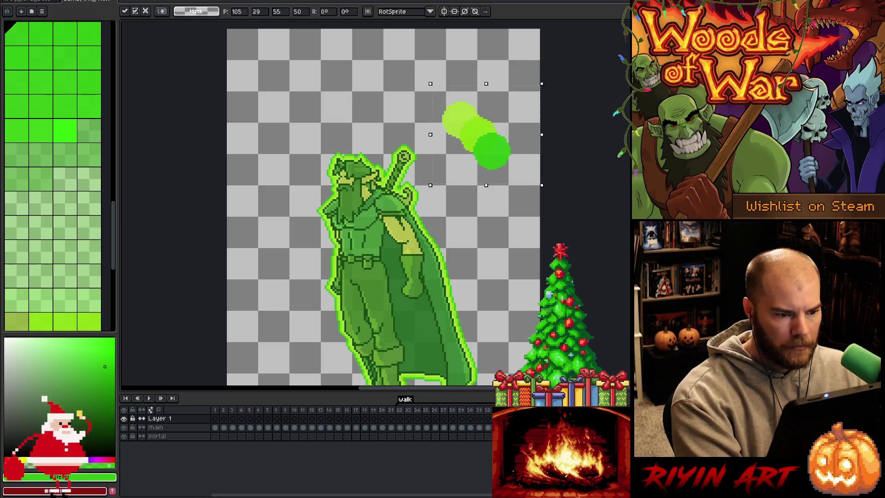
pyautogui.hotkey('ctrl', 'z')
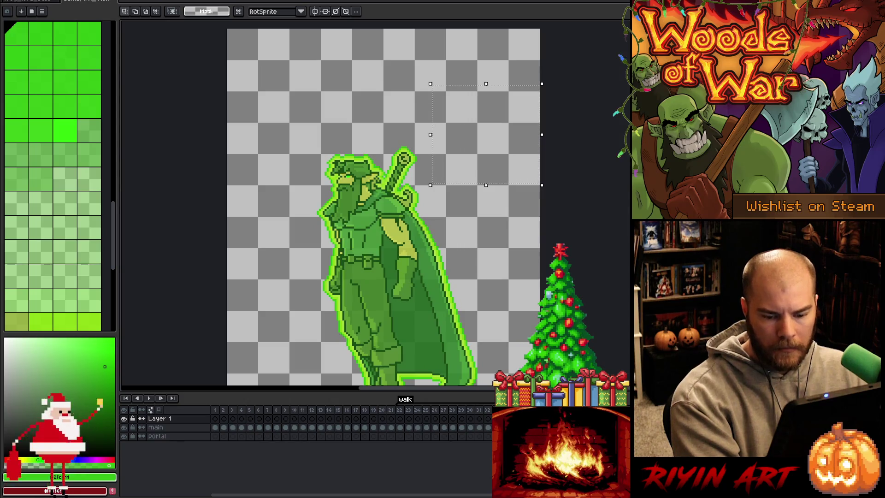
pyautogui.hotkey('ctrl', 'y')
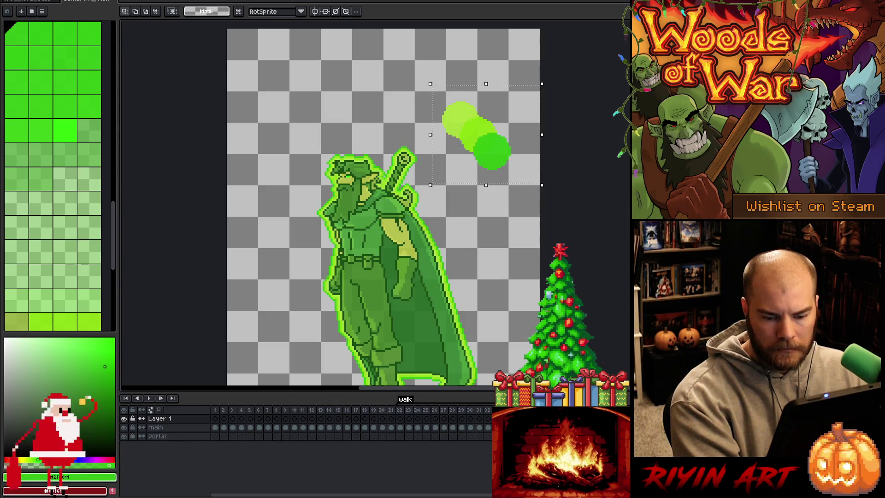
pyautogui.click(155, 427)
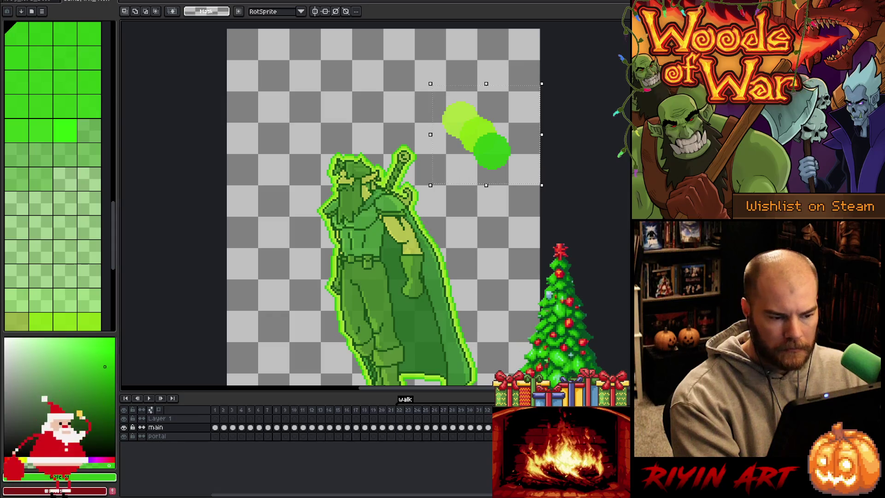
pyautogui.hotkey('ctrl', 'd')
pyautogui.press('r')
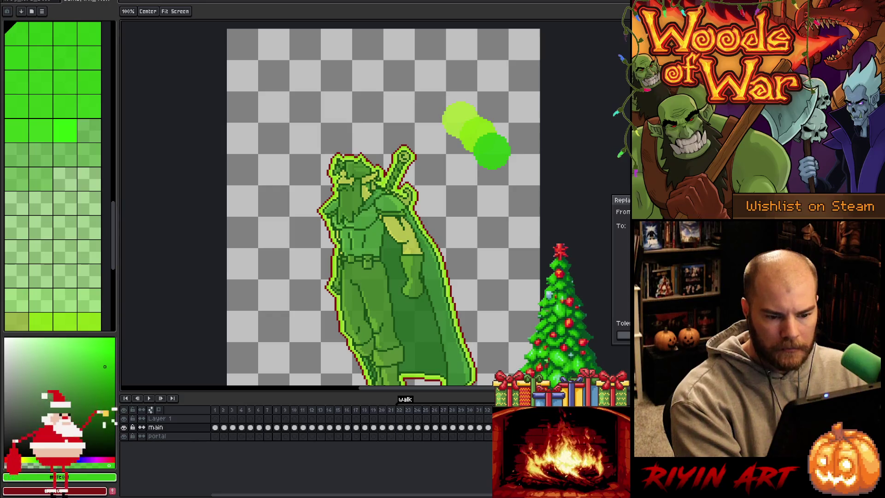
# - Sample the lime green from a dab for colour replacement
pyautogui.press('Escape')
pyautogui.press('m')
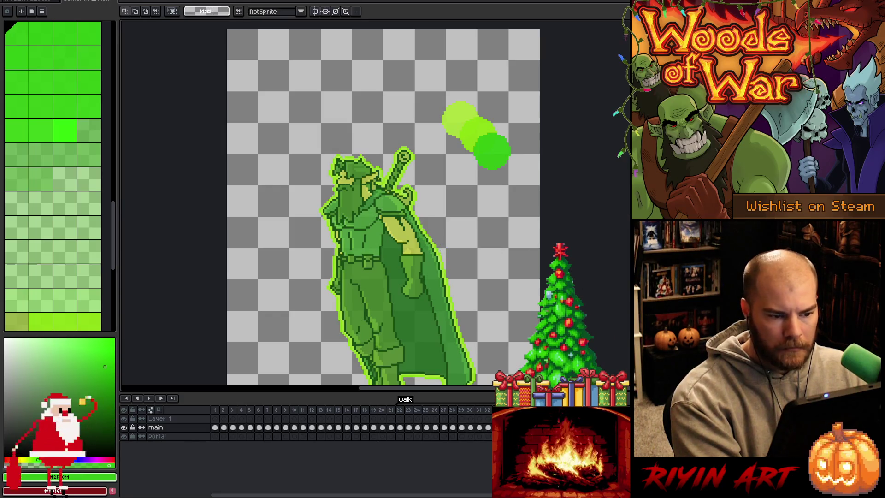
pyautogui.press('i')
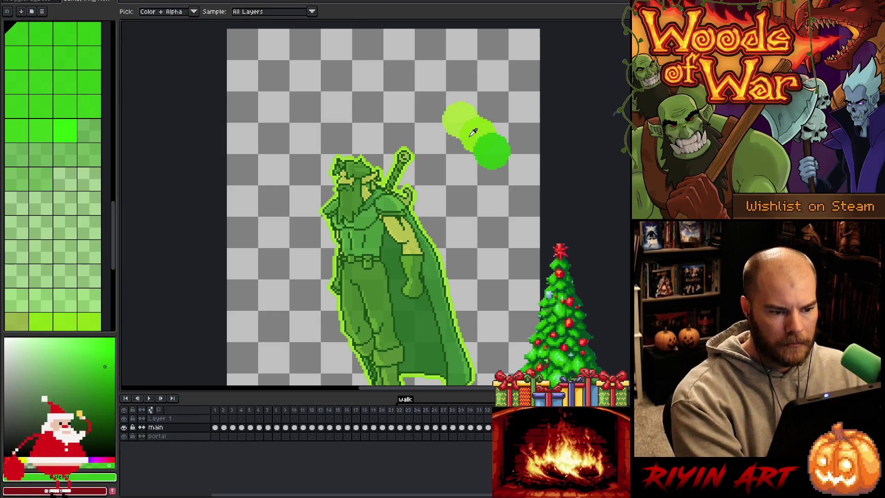
pyautogui.click(482, 144)
pyautogui.hotkey('shift', 'r')
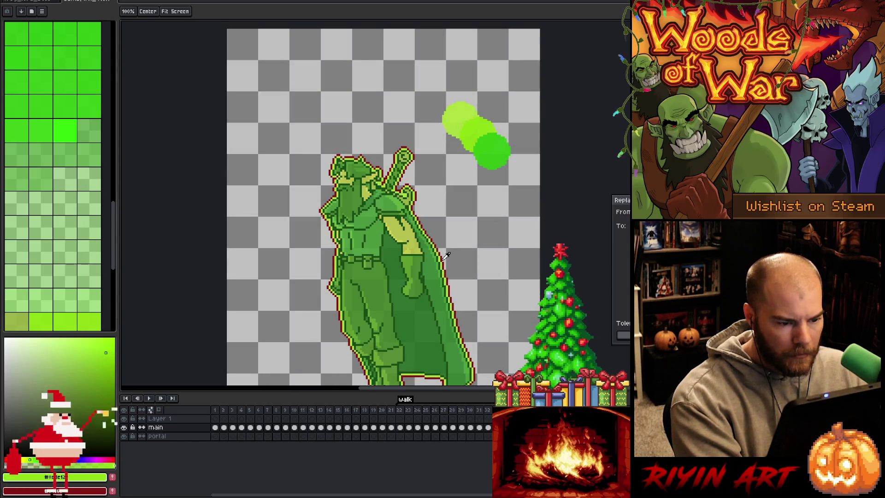
# - Recolour the knight's lime outline to dark green with the Replace Color tool
pyautogui.rightClick(504, 282)
pyautogui.click(494, 242)
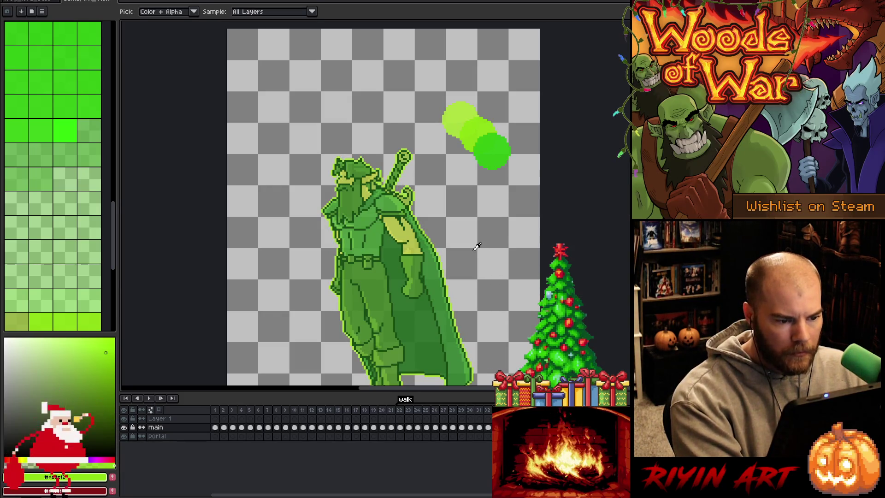
pyautogui.press('r')
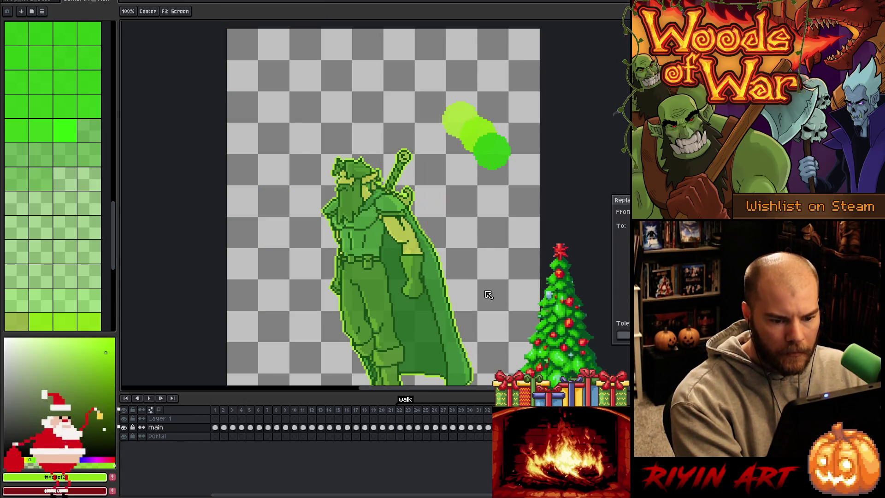
pyautogui.rightClick(495, 272)
pyautogui.click(484, 232)
pyautogui.press('r')
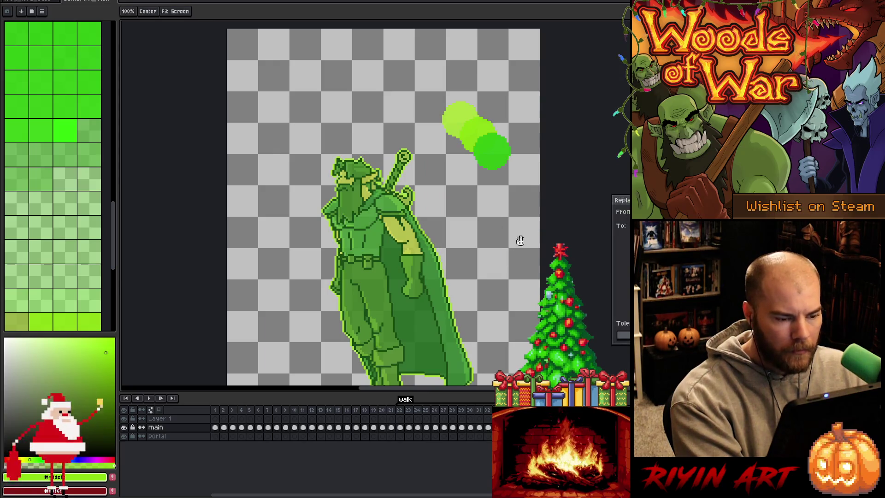
pyautogui.click(440, 247)
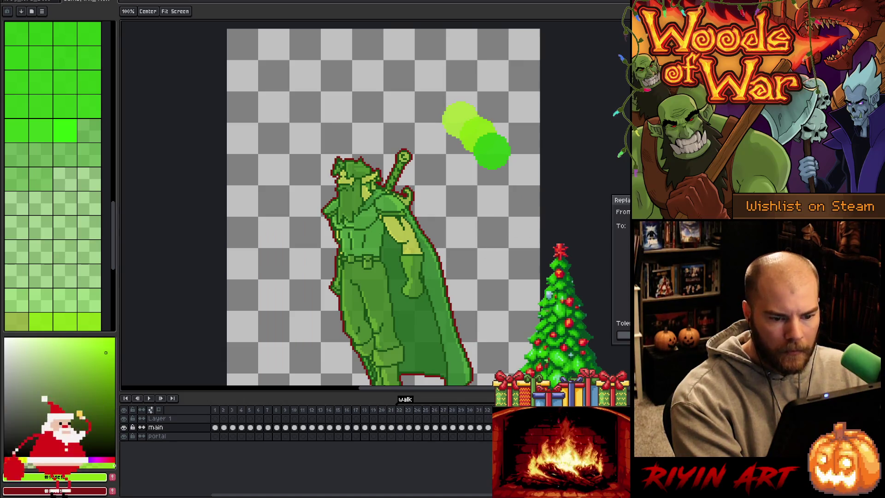
pyautogui.click(450, 287)
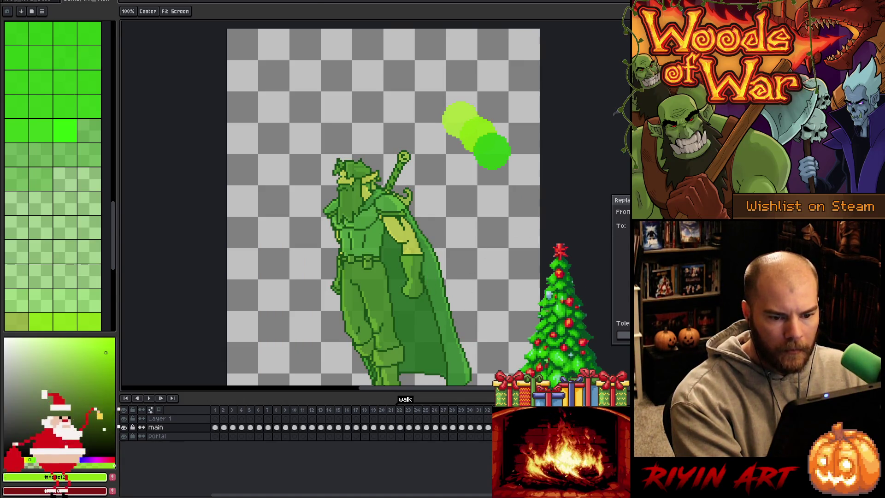
pyautogui.press('i')
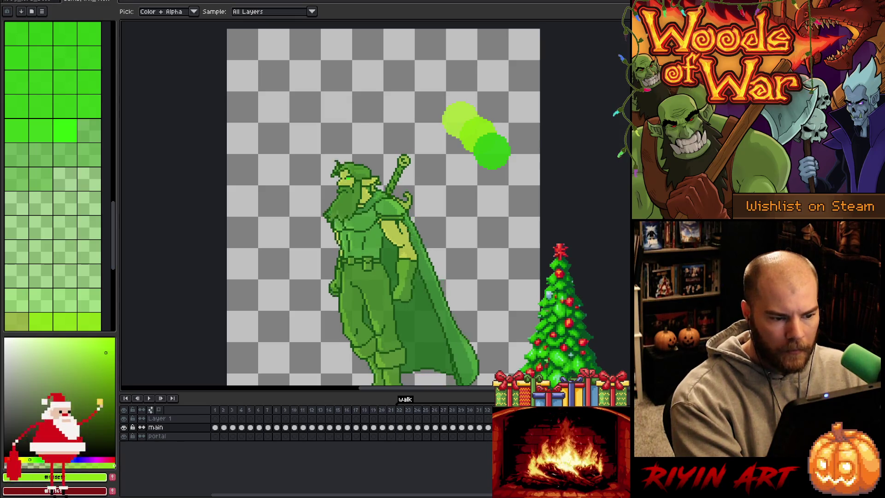
pyautogui.scroll(-1, 475, 249)
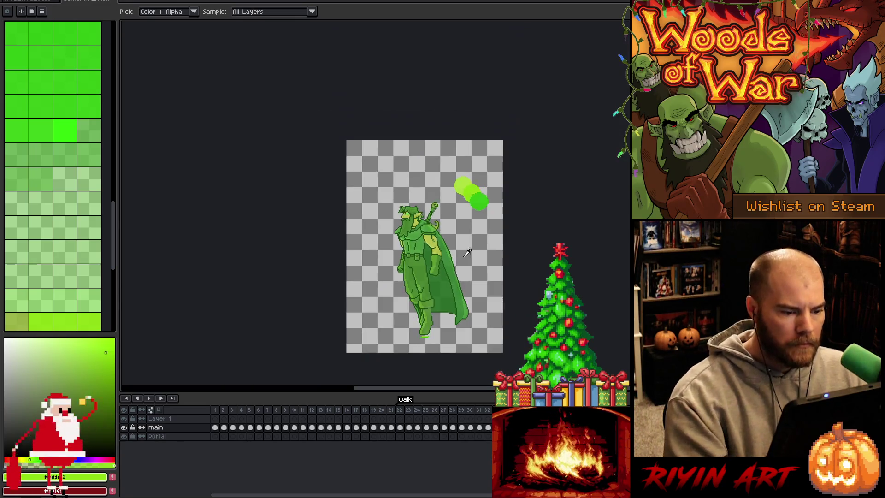
# - Replace the bright green line under the foot with the light shadow green, then play
pyautogui.scroll(2, 439, 276)
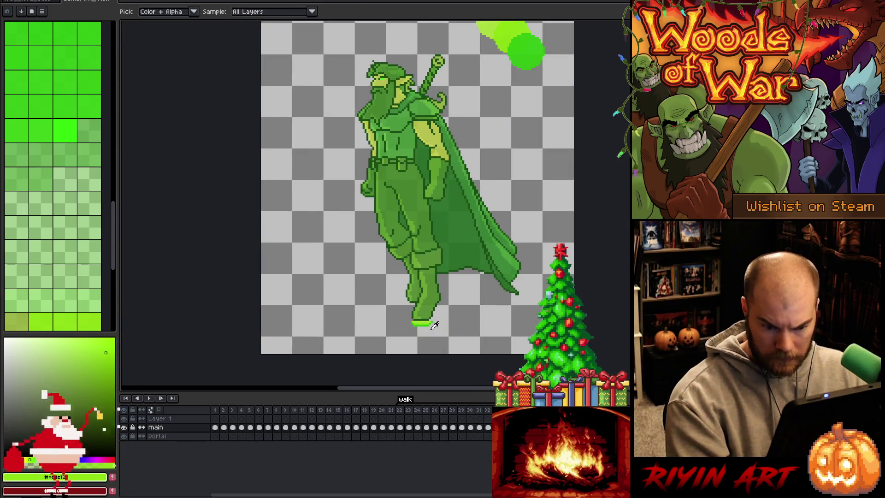
pyautogui.press('m')
pyautogui.scroll(1, 417, 334)
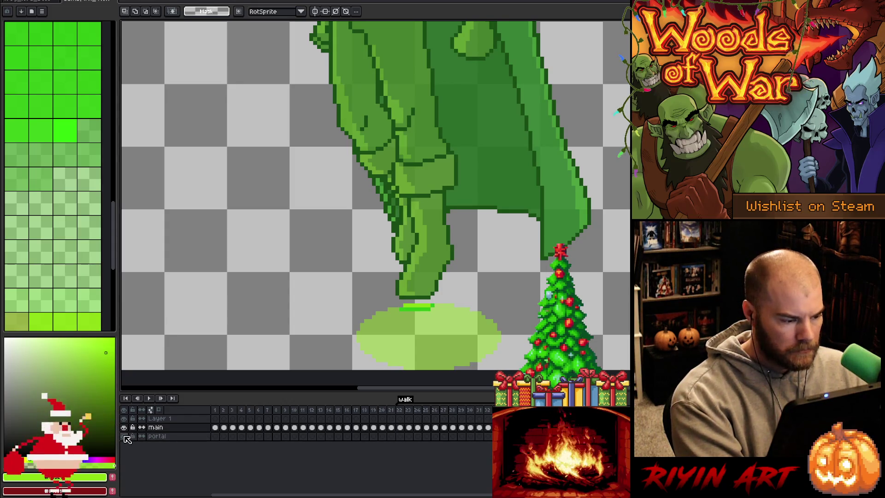
pyautogui.click(124, 436)
pyautogui.click(124, 435)
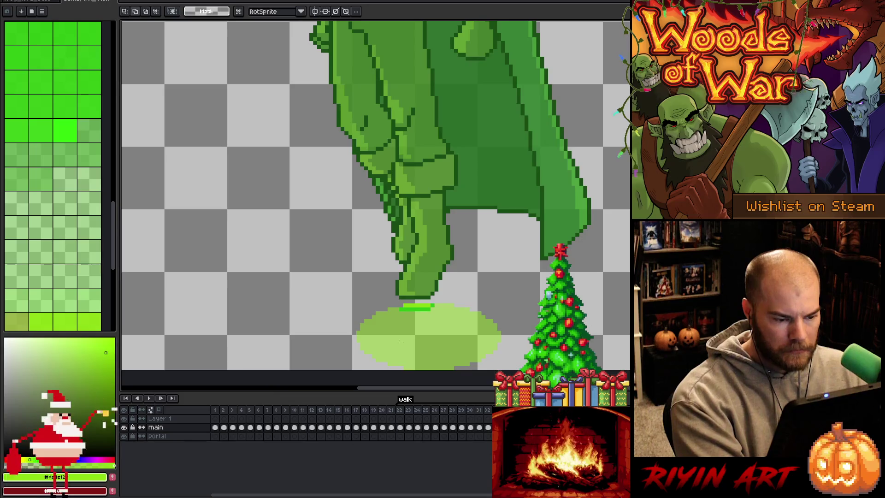
pyautogui.hotkey('shift', 'r')
pyautogui.click(414, 304)
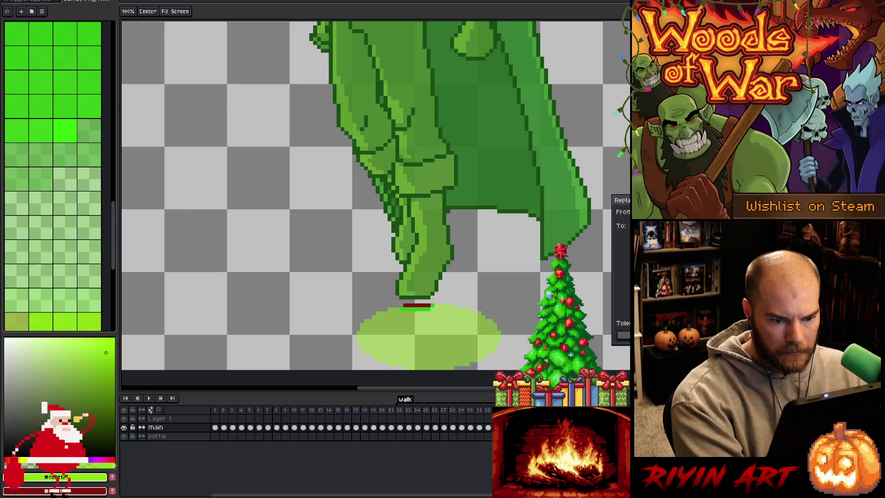
pyautogui.hotkey('ctrl', 'z')
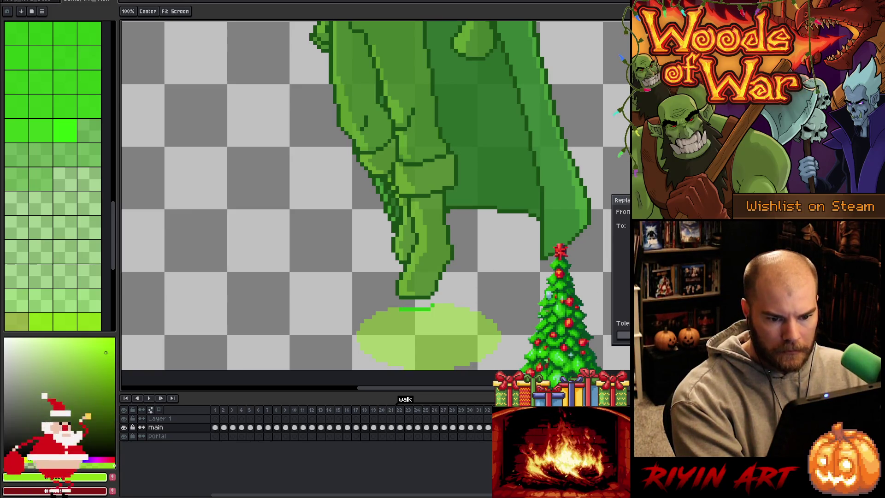
pyautogui.click(417, 305)
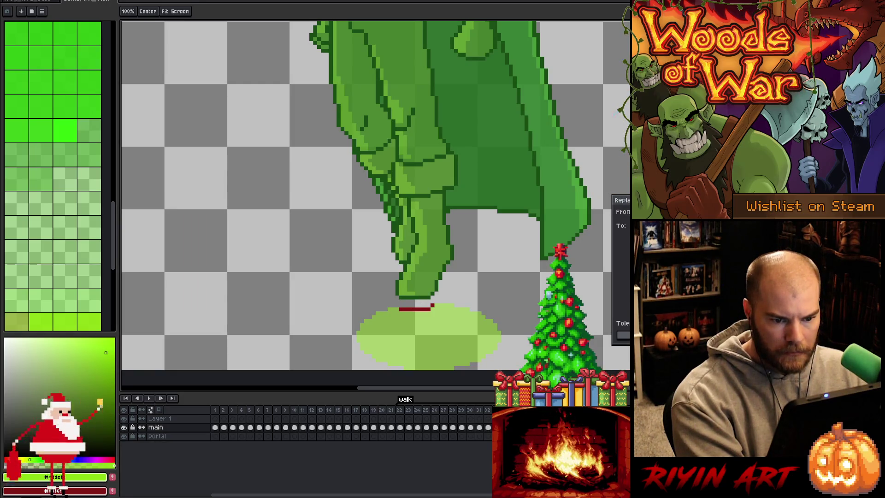
pyautogui.press('Return')
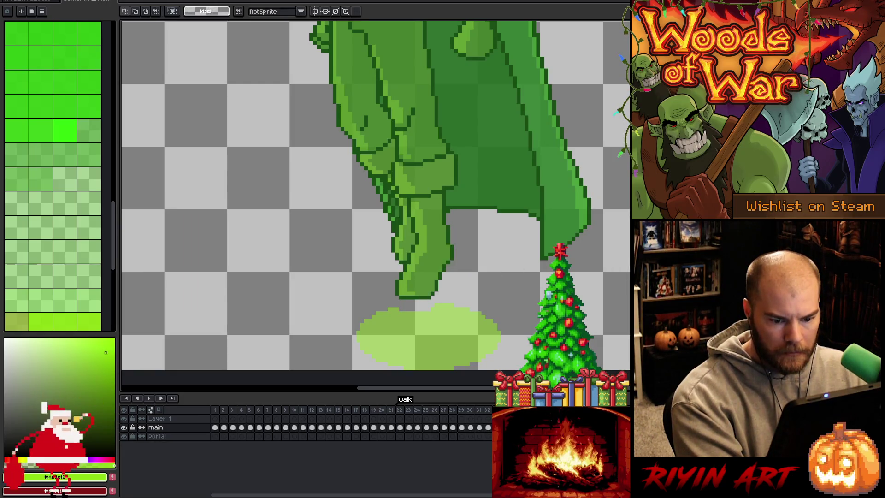
pyautogui.press('Return')
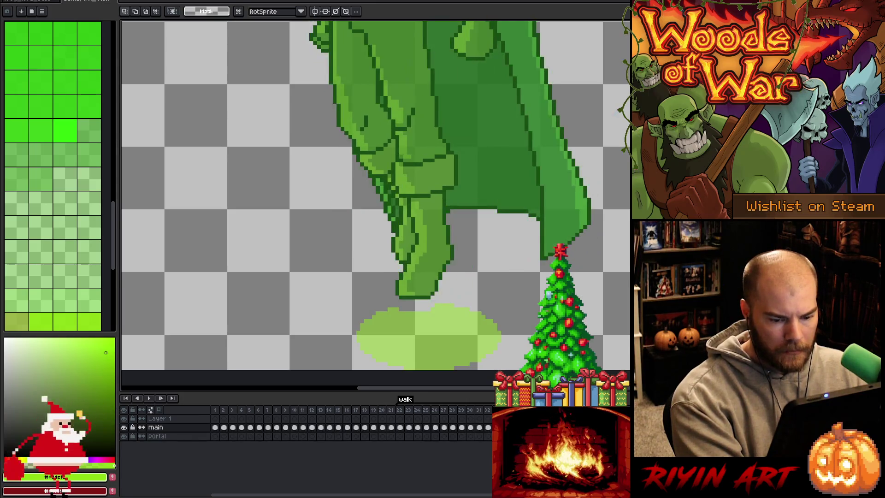
# - Try another replacement on the outline and foot line colours, then cancel it
pyautogui.hotkey('shift', 'r')
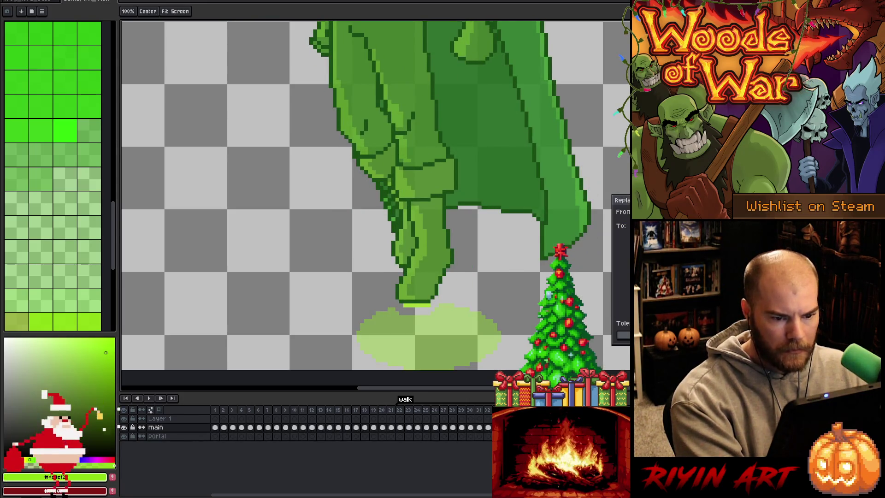
pyautogui.click(433, 297)
pyautogui.click(428, 303)
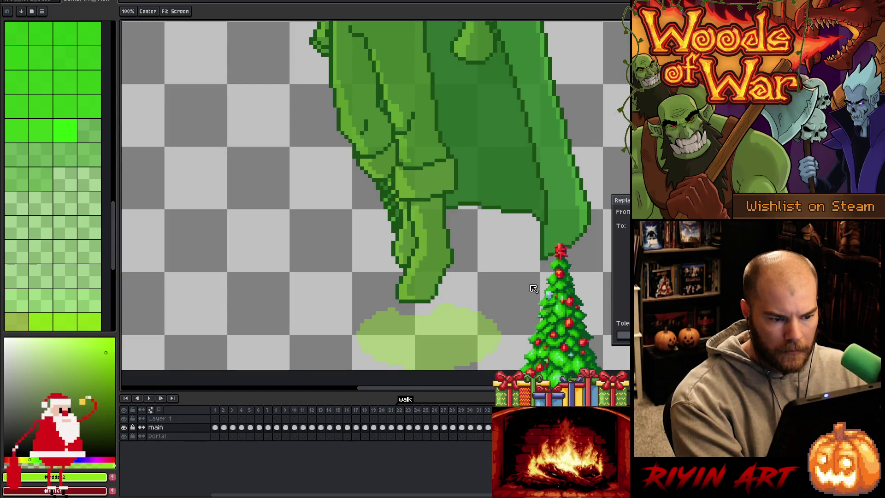
pyautogui.press('Escape')
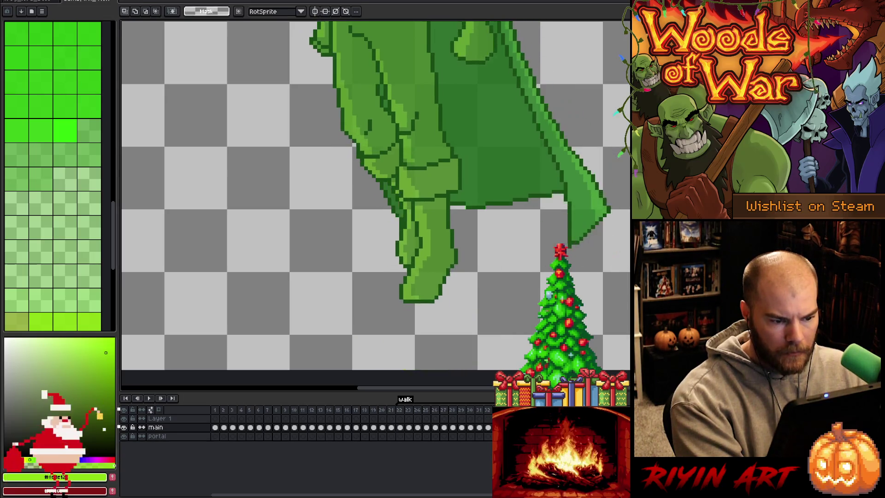
pyautogui.scroll(-3, 469, 58)
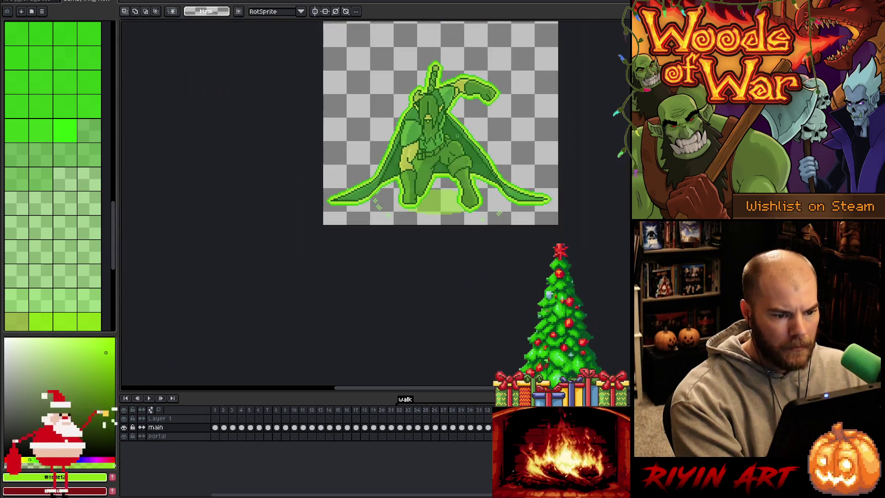
# - Zoom in and out around the knight and halt the walk playback on one frame
pyautogui.scroll(2, 469, 57)
pyautogui.scroll(-1, 450, 170)
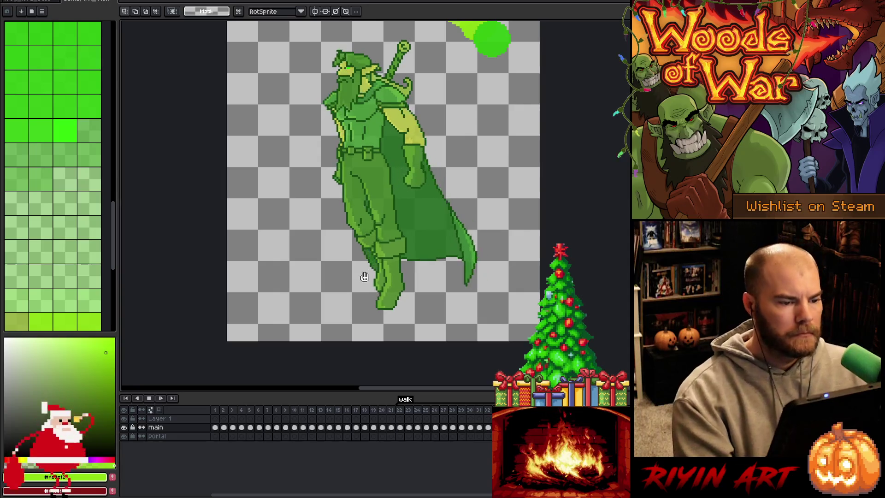
pyautogui.scroll(-2, 340, 228)
pyautogui.scroll(2, 340, 230)
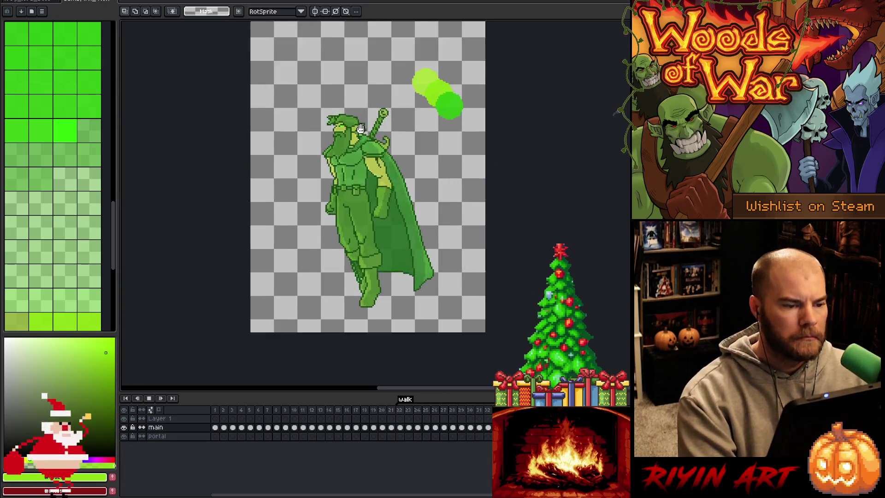
pyautogui.scroll(-1, 340, 241)
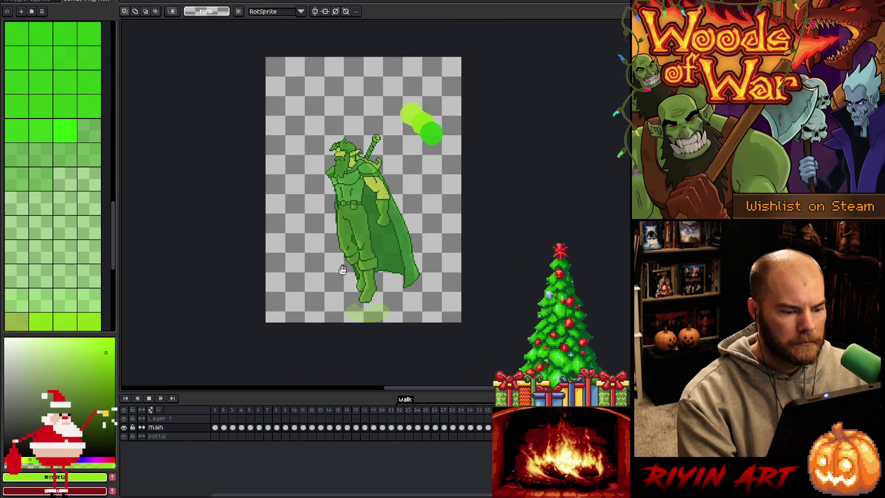
pyautogui.press('Return')
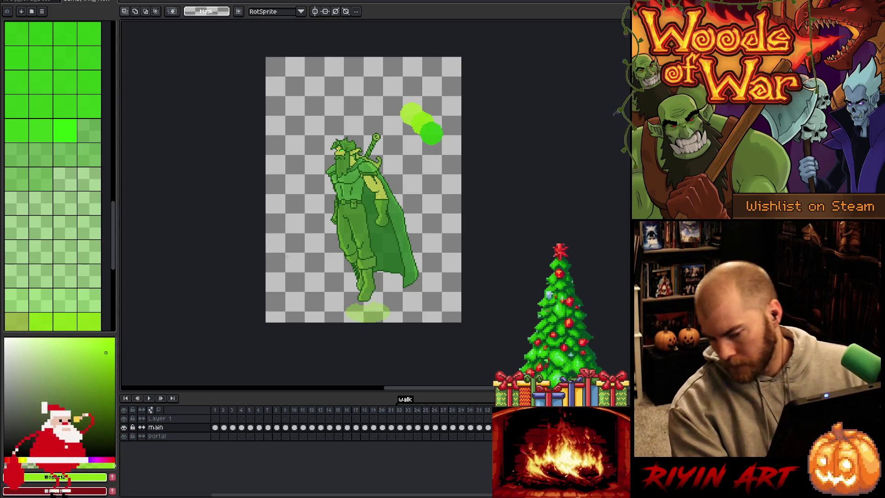
pyautogui.scroll(2, 329, 218)
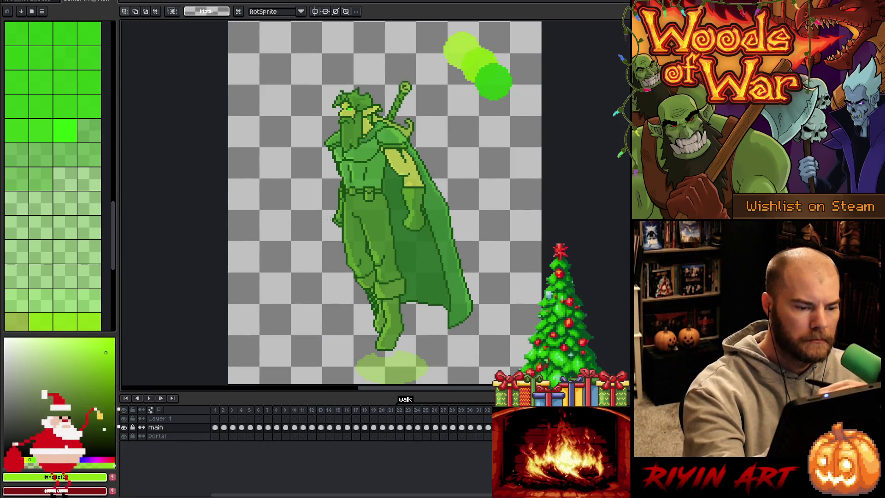
# - Draw a dark outline stroke along the torso edge and delete stray outline pixels
pyautogui.press('b')
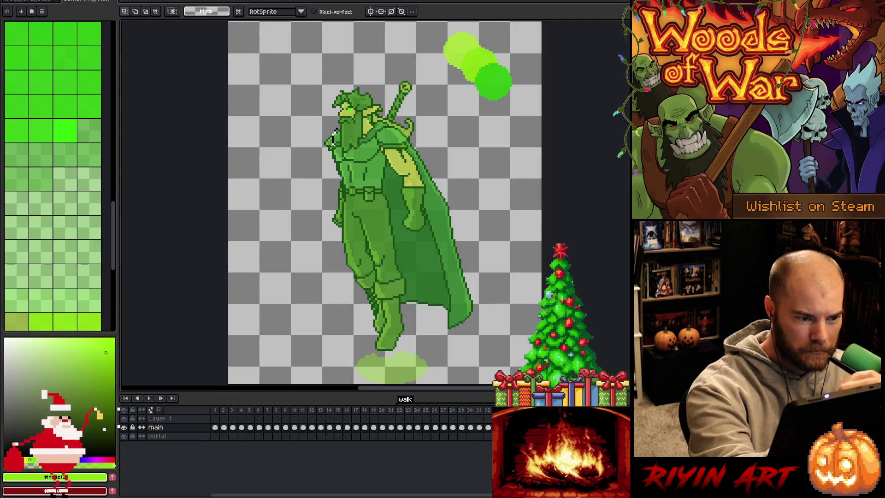
pyautogui.moveTo(332, 159)
pyautogui.mouseDown()
pyautogui.moveTo(335, 179)
pyautogui.moveTo(304, 138)
pyautogui.moveTo(335, 124)
pyautogui.mouseUp()
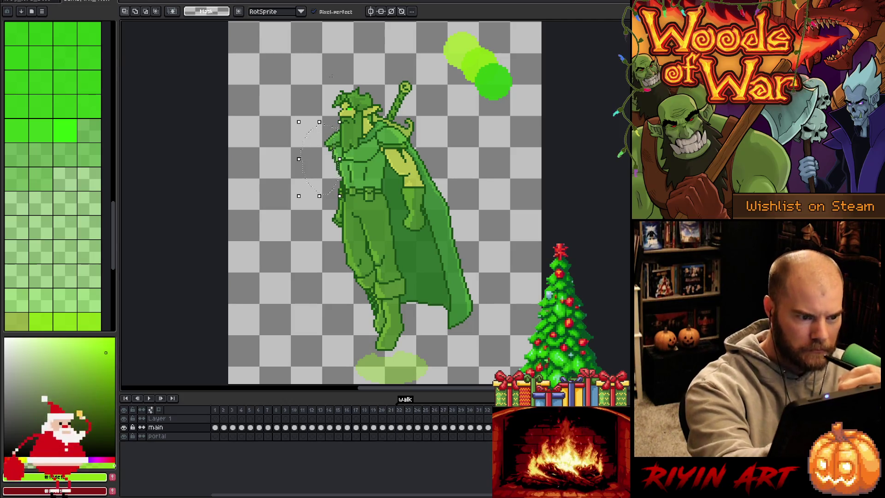
pyautogui.press('Delete')
pyautogui.hotkey('ctrl', 'd')
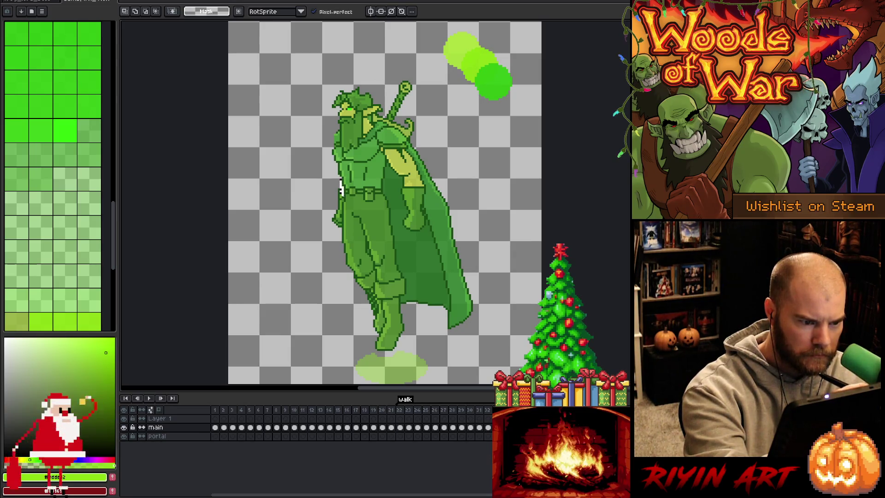
# - Select the knight's left arm and torso edge and squeeze it slightly narrower
pyautogui.moveTo(341, 192)
pyautogui.mouseDown()
pyautogui.moveTo(338, 235)
pyautogui.moveTo(331, 174)
pyautogui.mouseUp()
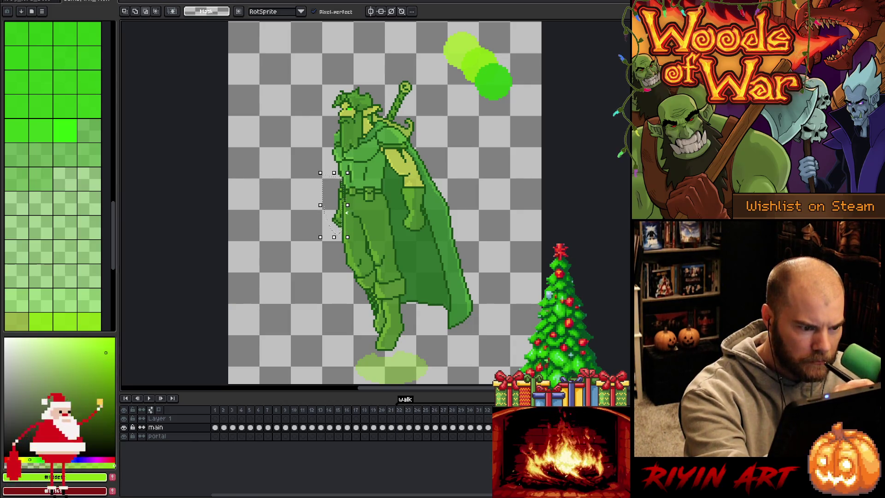
pyautogui.moveTo(347, 204); pyautogui.dragTo(345, 205)
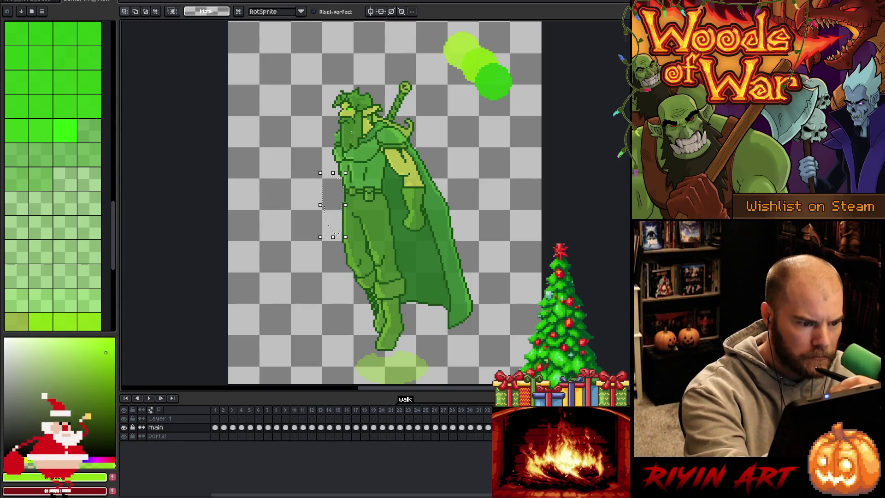
pyautogui.hotkey('ctrl', 'd')
# - Select the dark cape area with the Magic Wand
pyautogui.press('b')
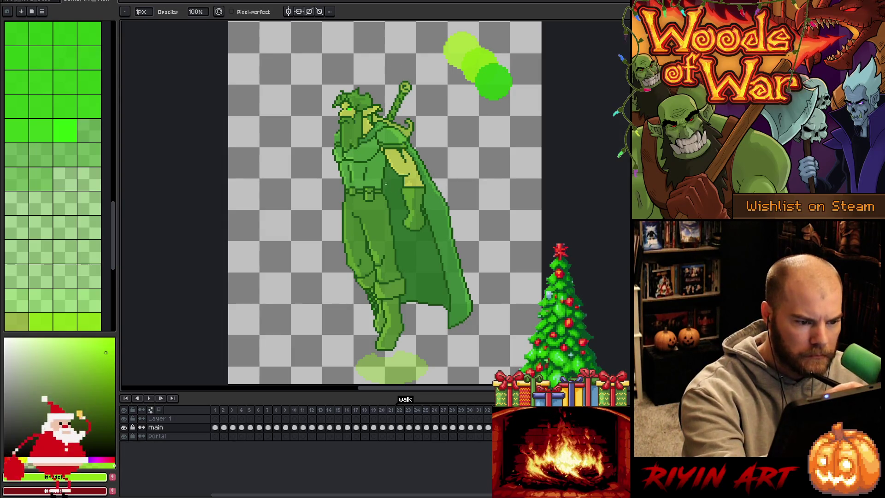
pyautogui.press('m')
pyautogui.press('w')
pyautogui.click(392, 193)
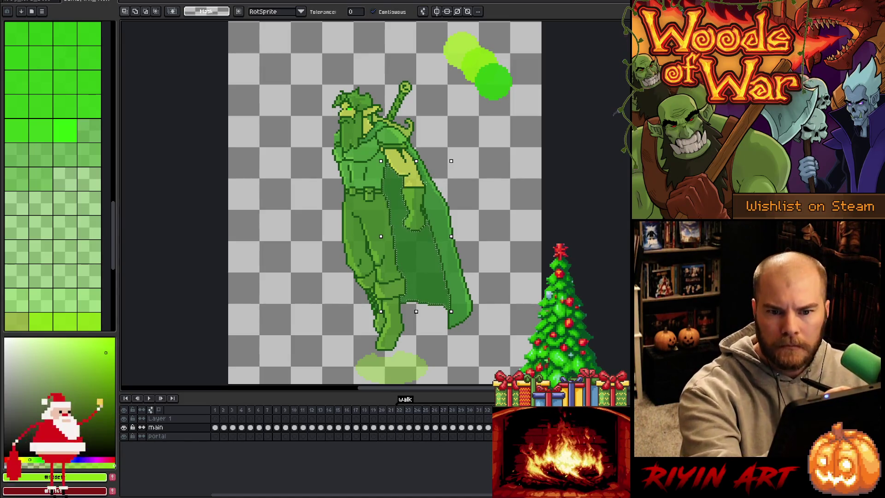
# - Lasso and delete the strip along the cape's inner edge near the shoulder
pyautogui.press('q')
pyautogui.moveTo(450, 151)
pyautogui.mouseDown()
pyautogui.moveTo(417, 137)
pyautogui.moveTo(393, 143)
pyautogui.moveTo(384, 174)
pyautogui.moveTo(411, 288)
pyautogui.moveTo(461, 347)
pyautogui.moveTo(491, 143)
pyautogui.moveTo(468, 97)
pyautogui.mouseUp()
pyautogui.press('Delete')
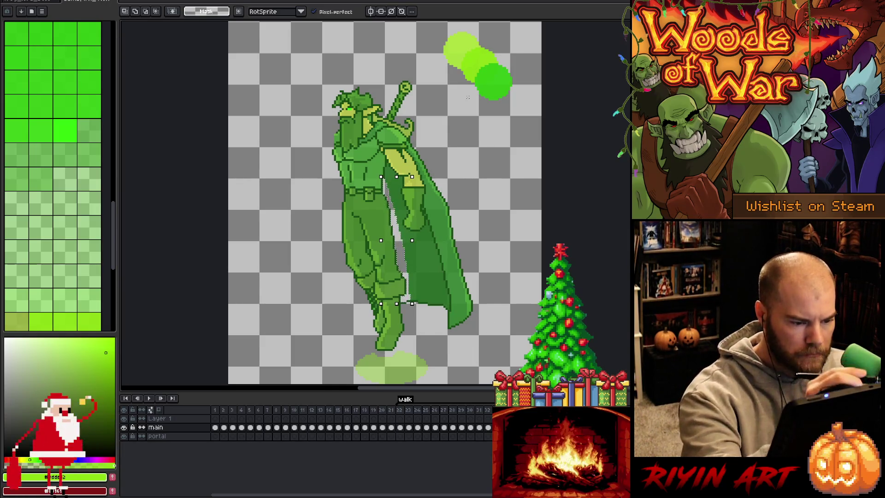
pyautogui.hotkey('ctrl', 'd')
pyautogui.press('b')
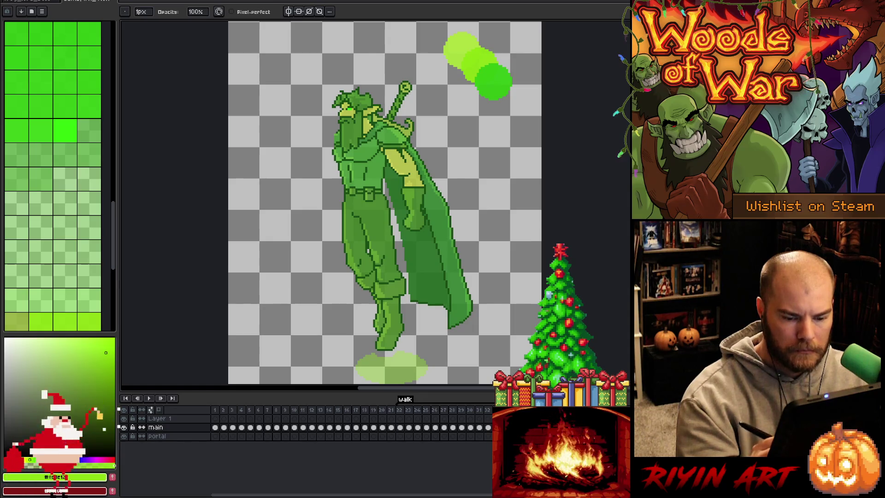
# - On the next walk frame, select the whole cape and transform it narrower
pyautogui.press('Right')
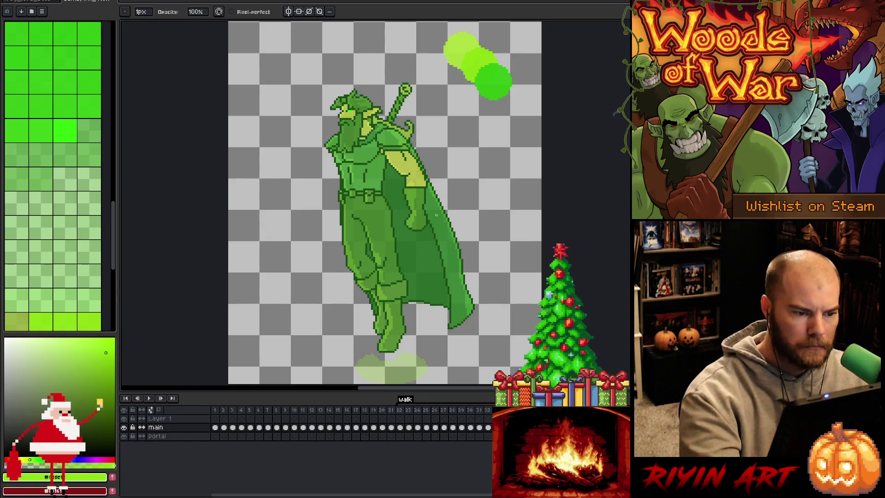
pyautogui.press('w')
pyautogui.click(395, 189)
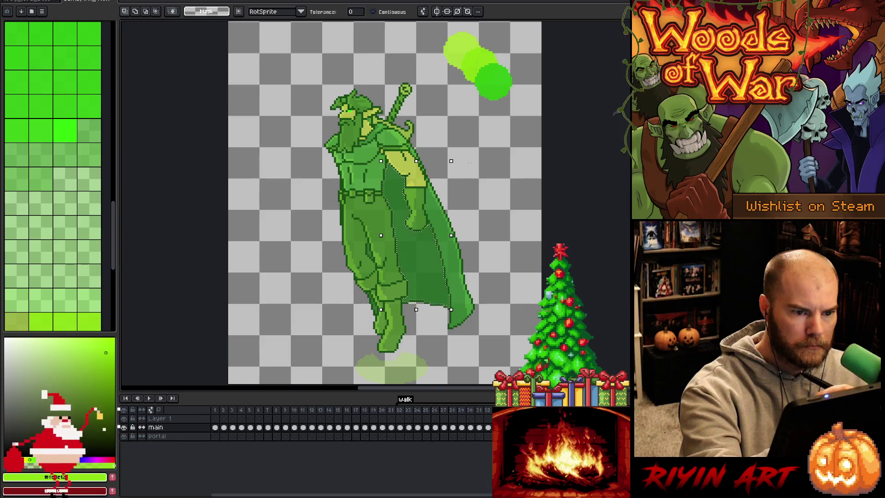
pyautogui.press('q')
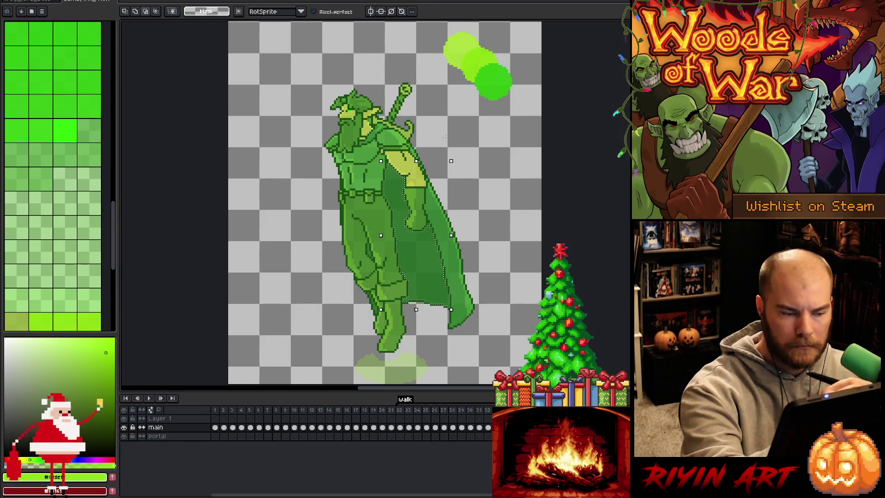
pyautogui.moveTo(445, 121)
pyautogui.mouseDown()
pyautogui.moveTo(428, 114)
pyautogui.moveTo(403, 132)
pyautogui.moveTo(398, 174)
pyautogui.mouseUp()
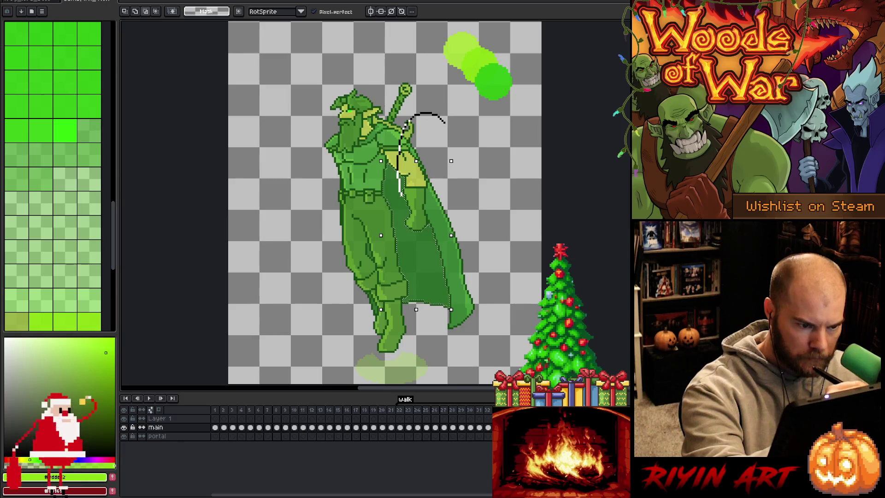
pyautogui.moveTo(422, 270)
pyautogui.mouseDown()
pyautogui.moveTo(451, 346)
pyautogui.moveTo(507, 217)
pyautogui.mouseUp()
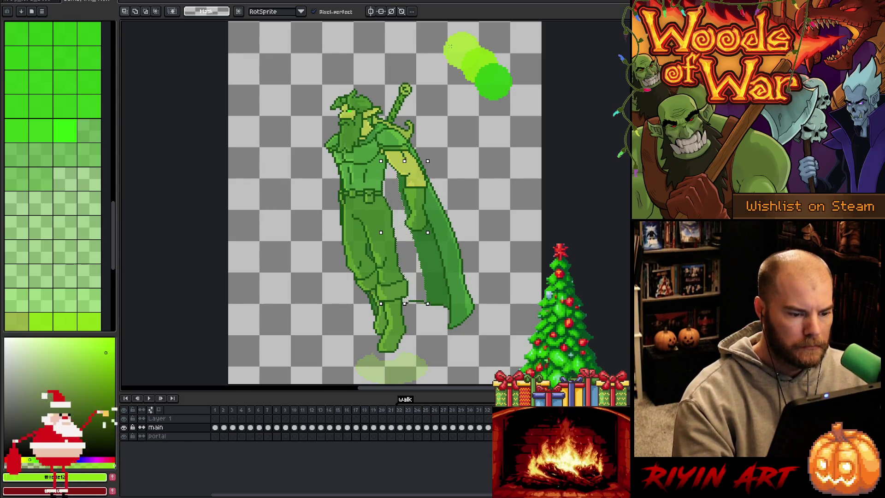
pyautogui.press('b')
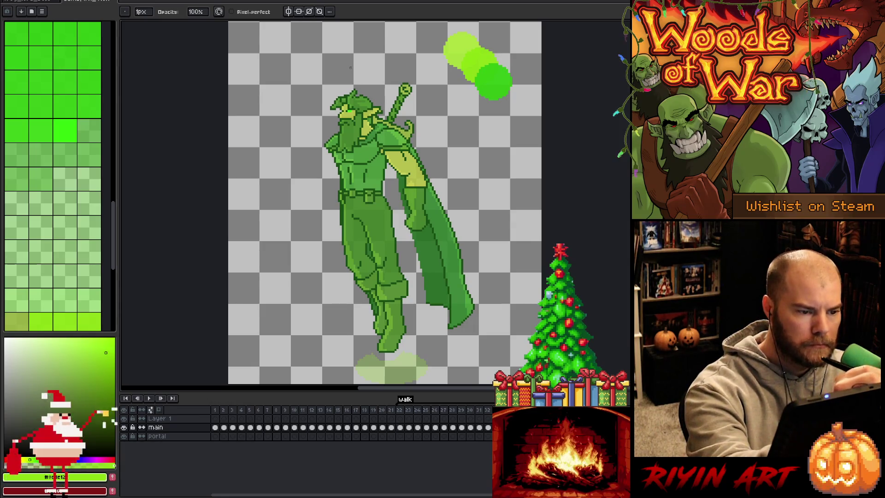
# - Adjust the face and chest edge, drop the selection, and advance to the next walk frame
pyautogui.press('m')
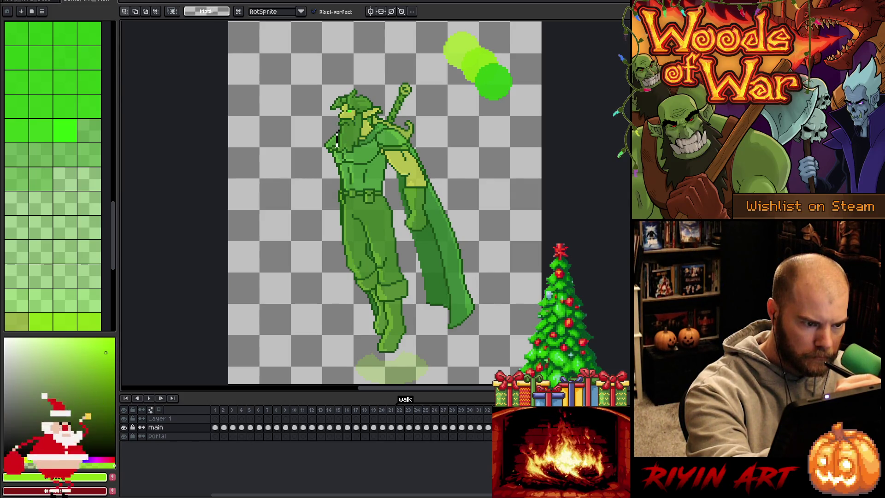
pyautogui.moveTo(337, 144)
pyautogui.mouseDown()
pyautogui.moveTo(351, 263)
pyautogui.moveTo(383, 311)
pyautogui.moveTo(296, 311)
pyautogui.moveTo(308, 123)
pyautogui.moveTo(330, 128)
pyautogui.mouseUp()
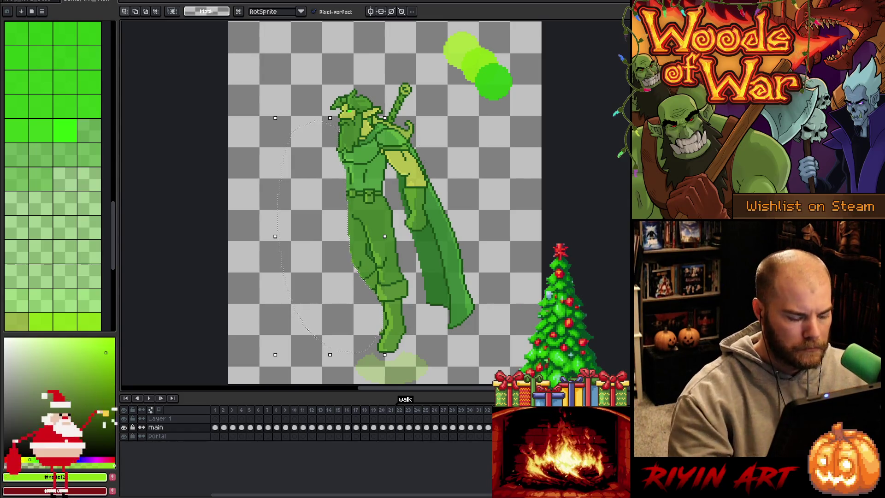
pyautogui.hotkey('ctrl', 'd')
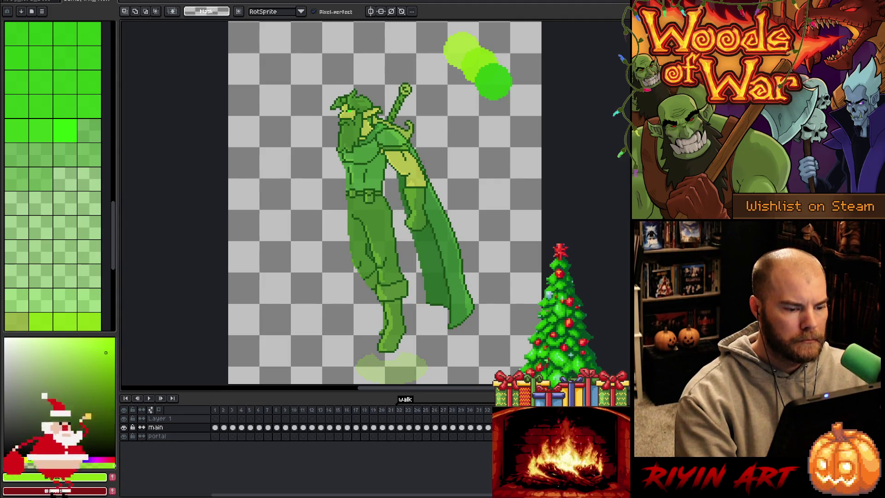
pyautogui.press('b')
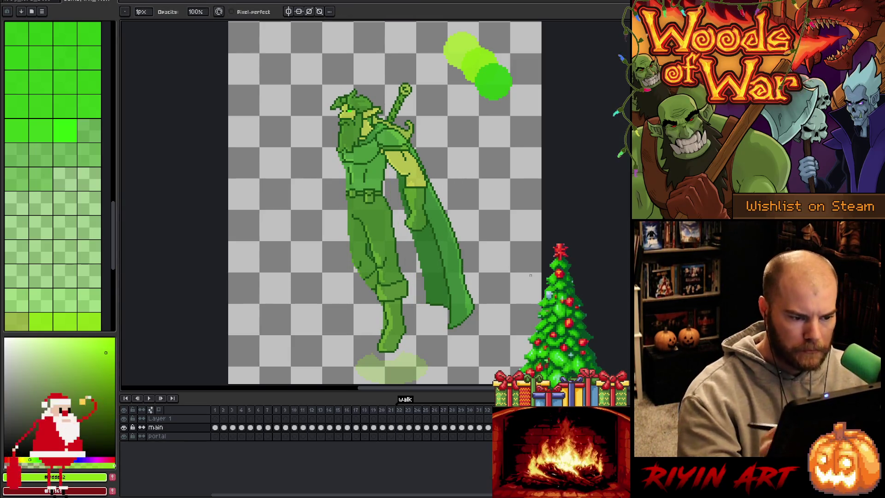
pyautogui.press('Right')
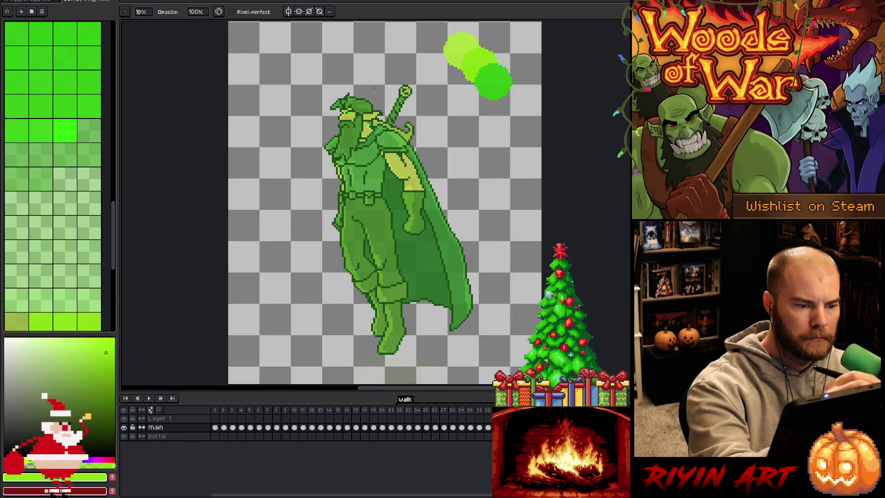
# - Lasso the knight's hood and front and shift them right
pyautogui.press('m')
pyautogui.moveTo(367, 87)
pyautogui.mouseDown()
pyautogui.moveTo(342, 99)
pyautogui.moveTo(345, 133)
pyautogui.moveTo(347, 92)
pyautogui.moveTo(339, 148)
pyautogui.moveTo(376, 281)
pyautogui.moveTo(380, 351)
pyautogui.moveTo(269, 210)
pyautogui.moveTo(356, 82)
pyautogui.mouseUp()
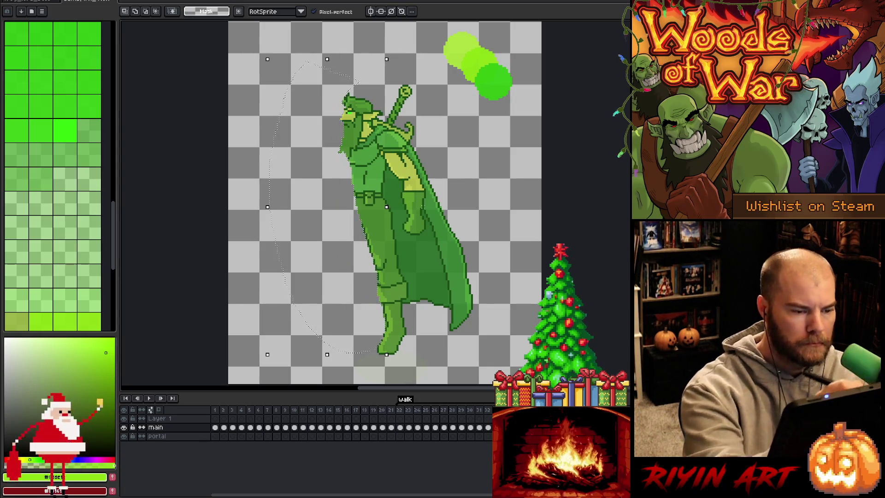
pyautogui.click(391, 263)
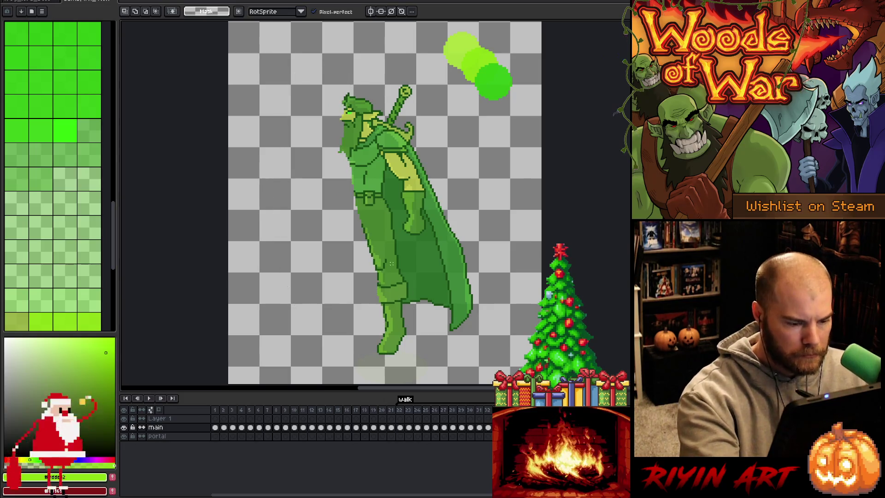
pyautogui.press('b')
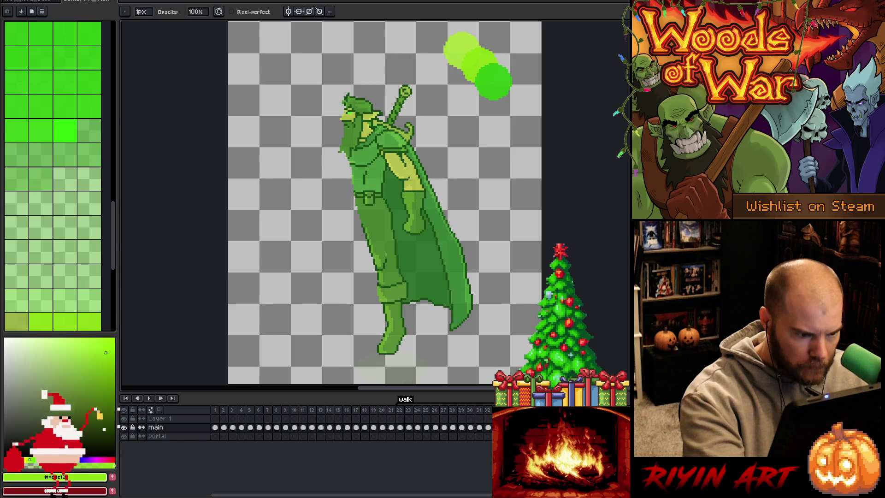
pyautogui.press('b')
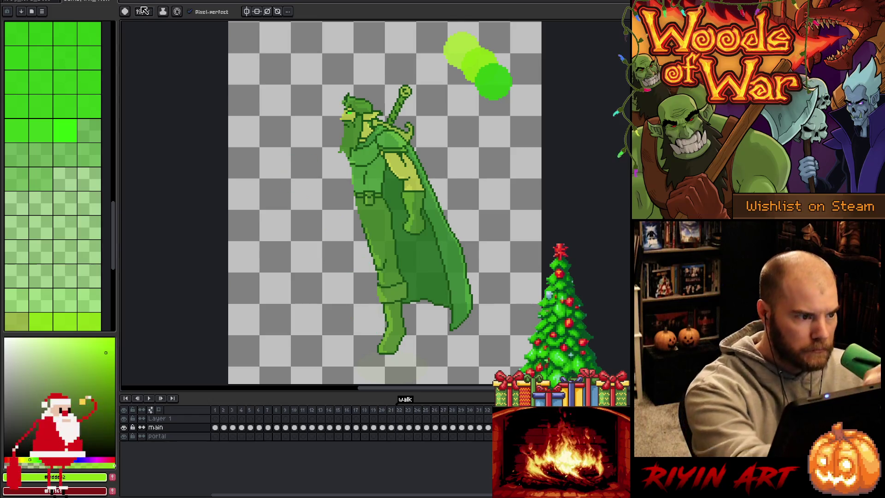
# - Sample the boot's dark green as the pencil colour
pyautogui.press('b')
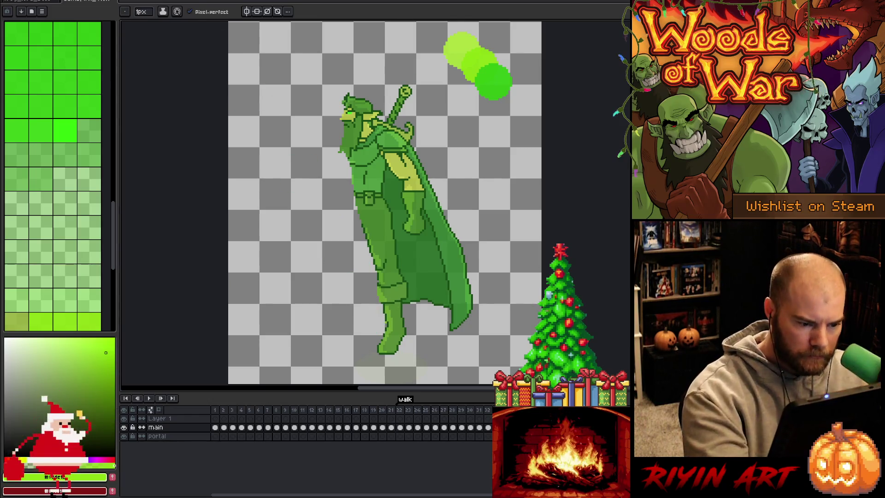
pyautogui.press('i')
pyautogui.click(391, 321)
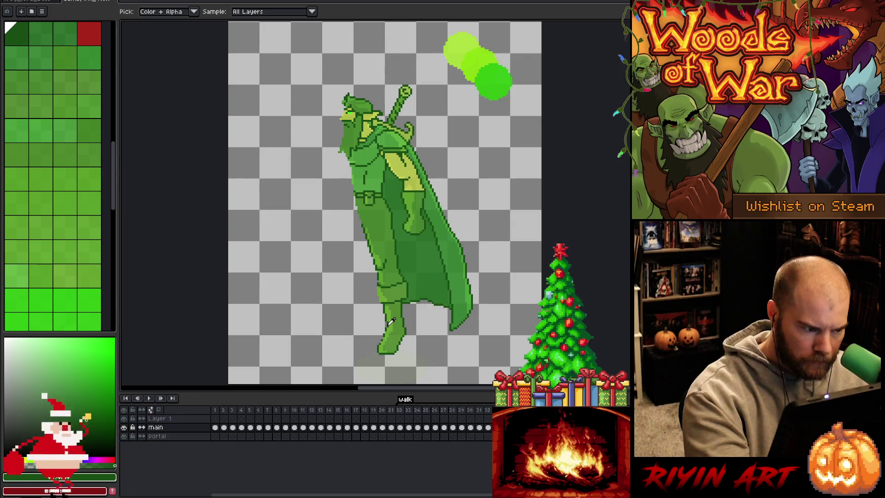
pyautogui.press('b')
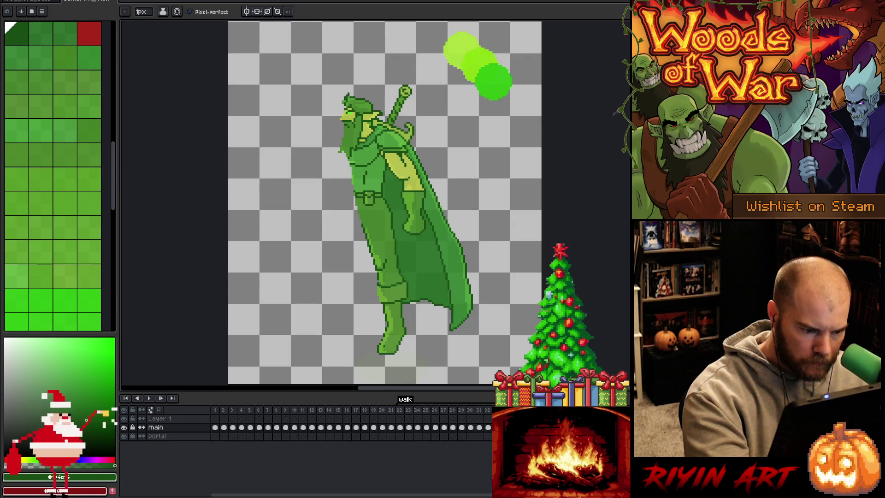
# - Flip back and forth between neighbouring walk frames to compare the poses
pyautogui.press('Right')
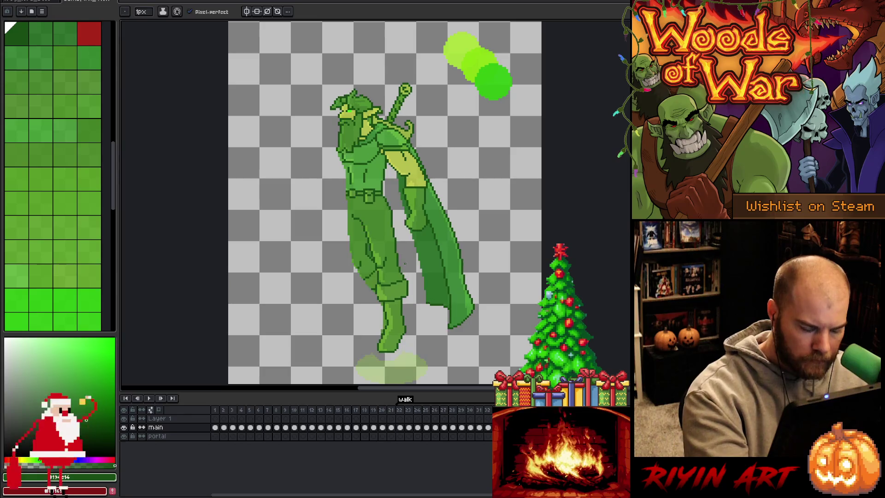
pyautogui.press('Left')
pyautogui.press('Right')
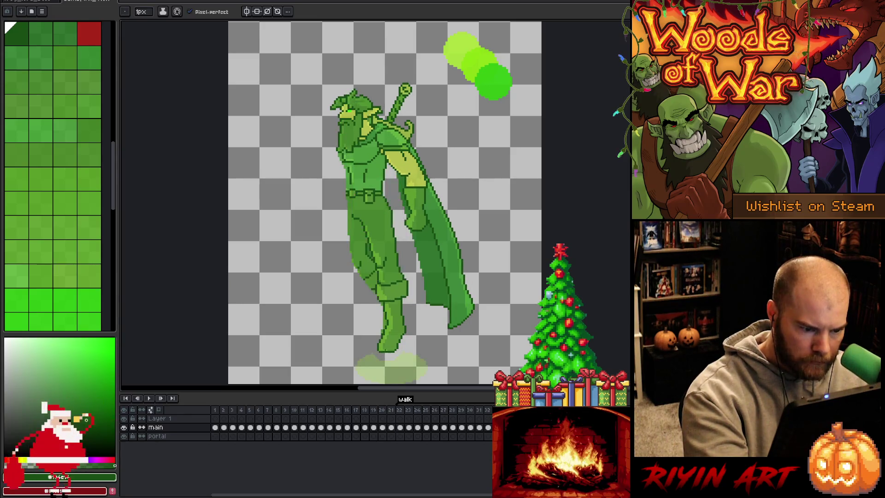
pyautogui.press('Left')
pyautogui.press('Right')
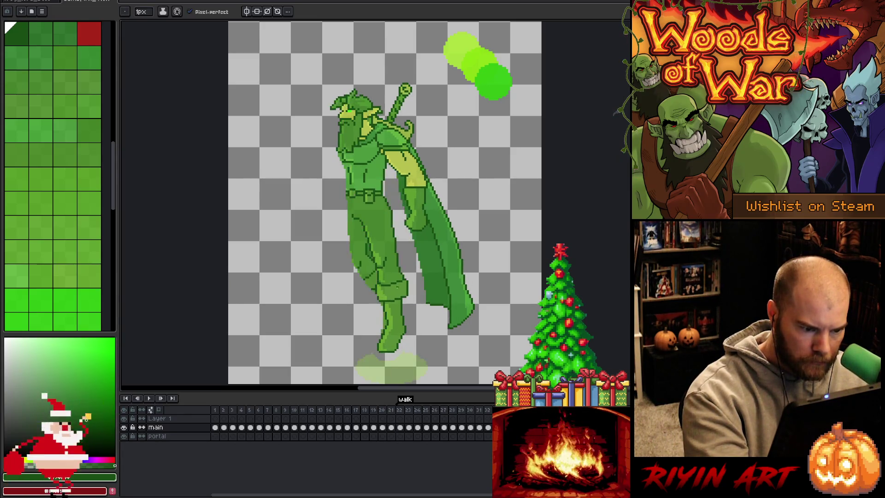
pyautogui.press('Left')
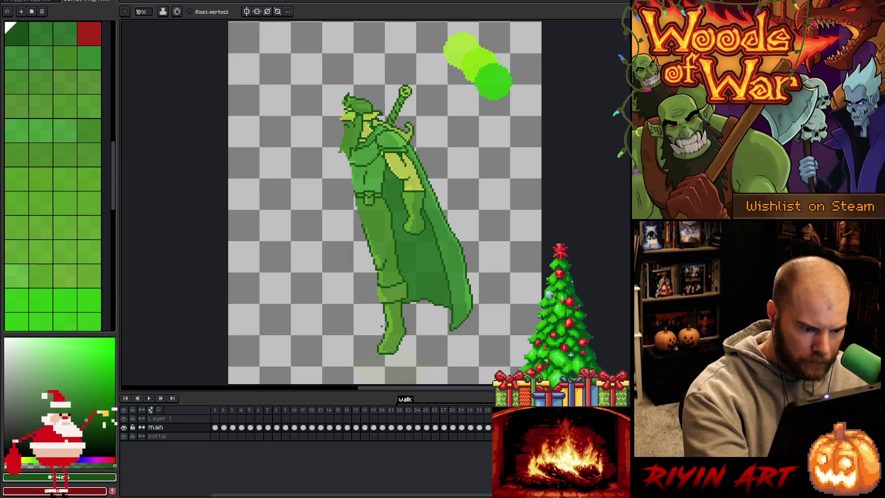
pyautogui.press('Right')
pyautogui.press('Left')
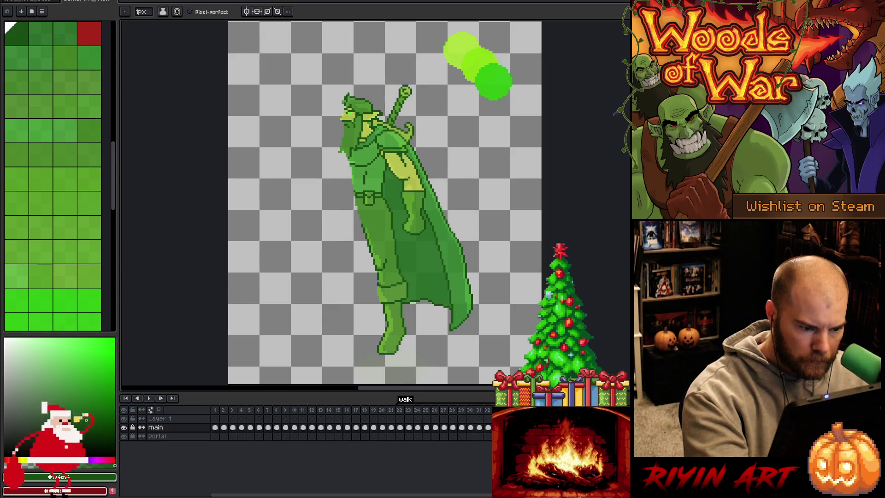
pyautogui.press('Right')
pyautogui.press('Left')
pyautogui.press('Right')
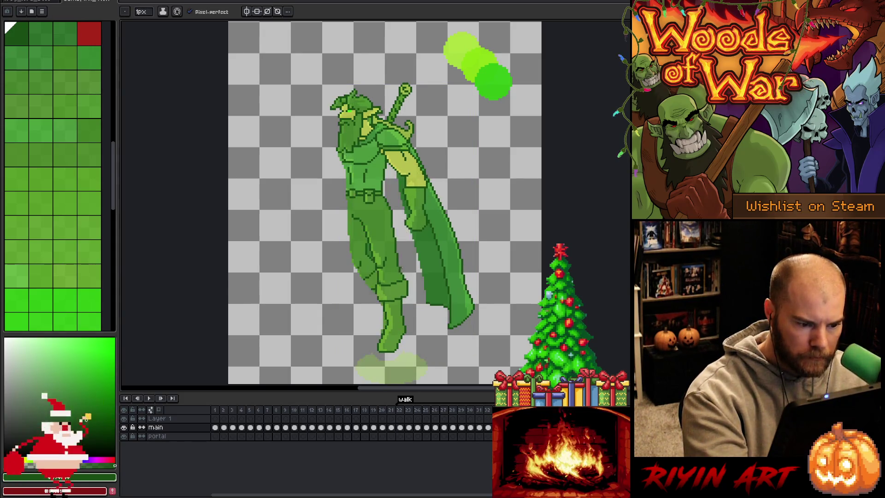
pyautogui.press('Left')
pyautogui.press('Right')
pyautogui.press('Left')
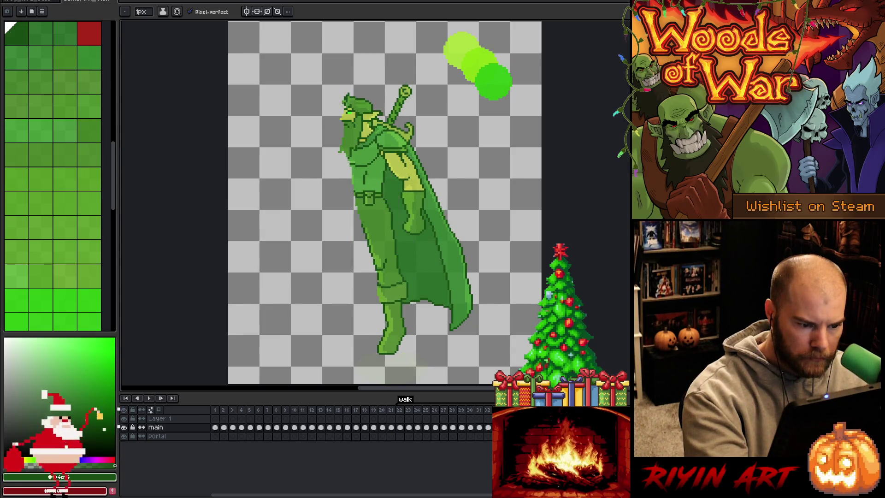
pyautogui.press('e')
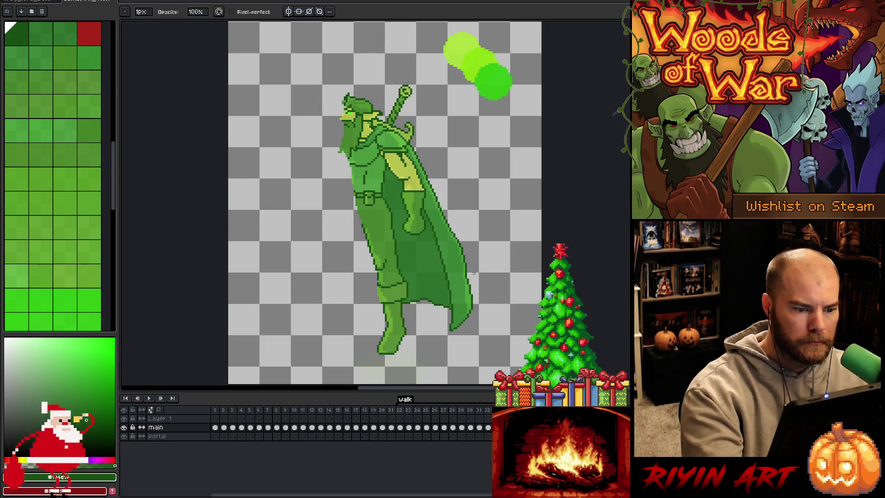
pyautogui.press('Right')
pyautogui.press('Right')
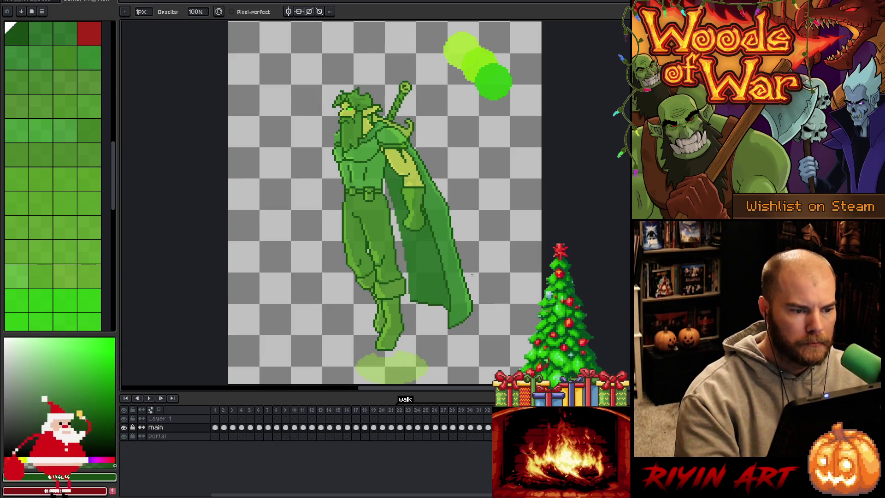
# - On the frame where the cape covers the legs, select its inner area and trim the selection
pyautogui.press('Left')
pyautogui.press('Left')
pyautogui.press('Right')
pyautogui.press('Left')
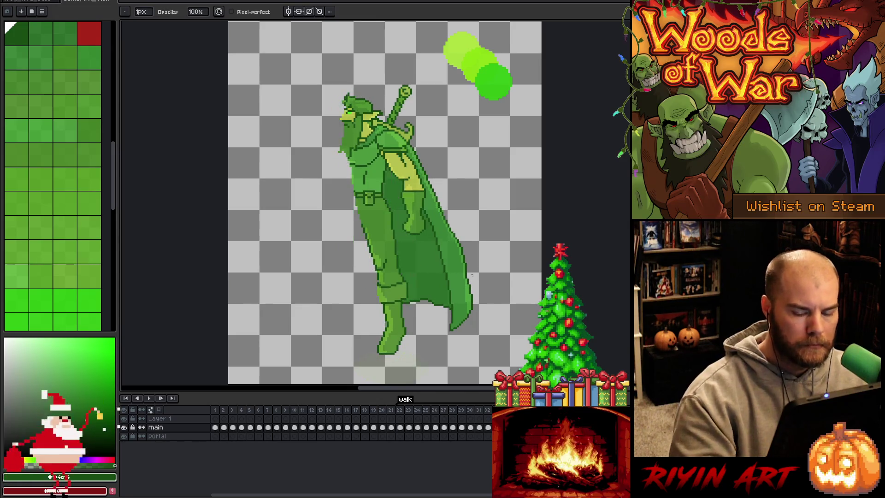
pyautogui.press('w')
pyautogui.click(406, 253)
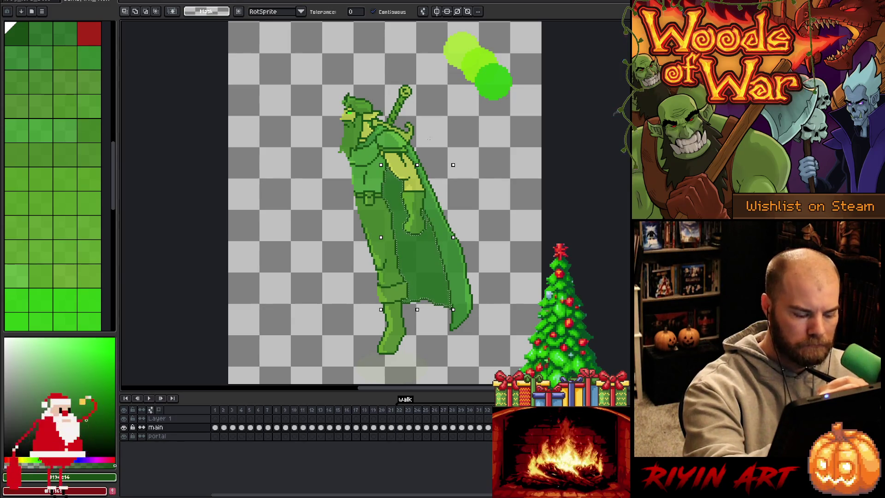
pyautogui.press('b')
pyautogui.moveTo(431, 133)
pyautogui.mouseDown()
pyautogui.moveTo(404, 123)
pyautogui.moveTo(401, 176)
pyautogui.moveTo(430, 271)
pyautogui.moveTo(430, 332)
pyautogui.moveTo(351, 324)
pyautogui.moveTo(354, 334)
pyautogui.mouseUp()
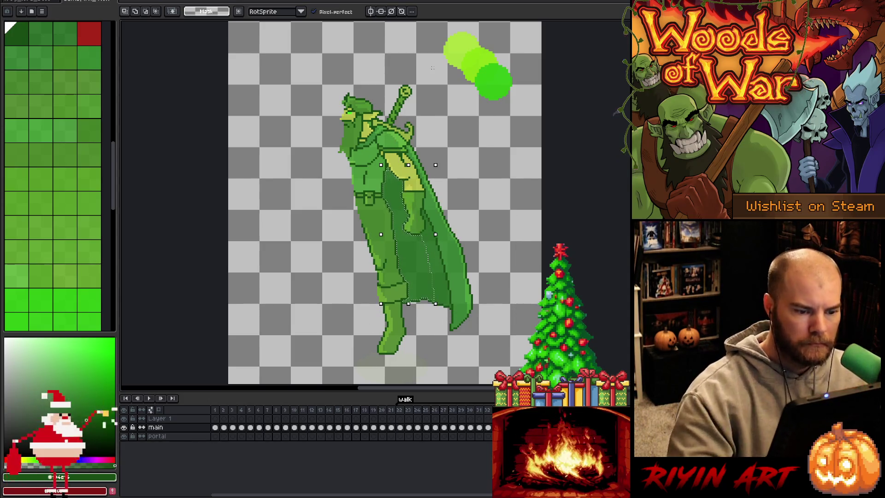
pyautogui.press('b')
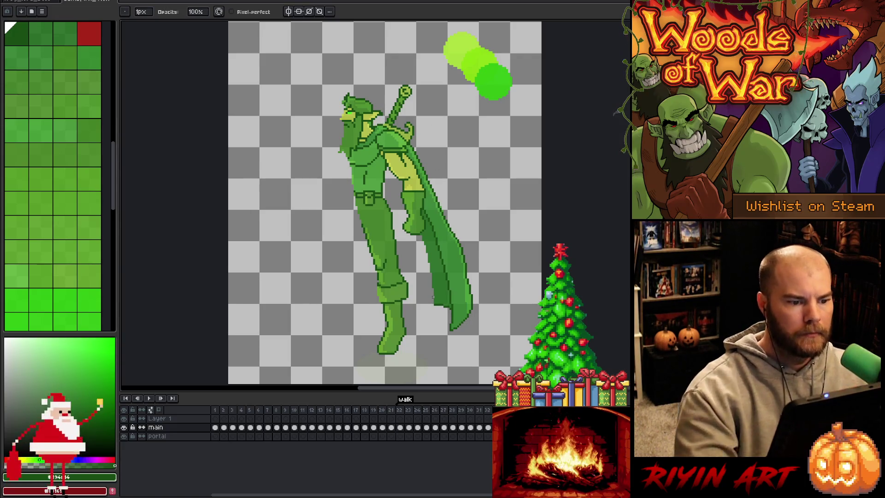
# - Flip between neighbouring walk frames to compare the cape
pyautogui.press('Right')
pyautogui.press('Left')
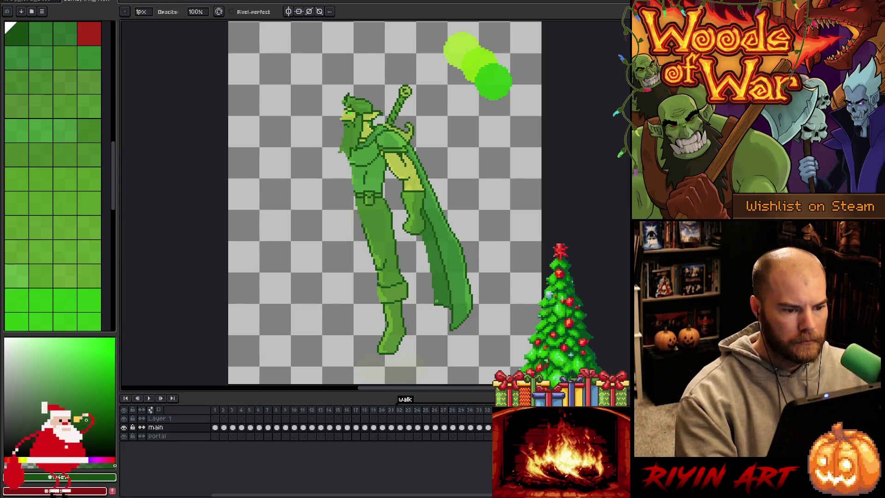
pyautogui.press('Right')
pyautogui.press('Left')
pyautogui.press('Right')
pyautogui.press('Left')
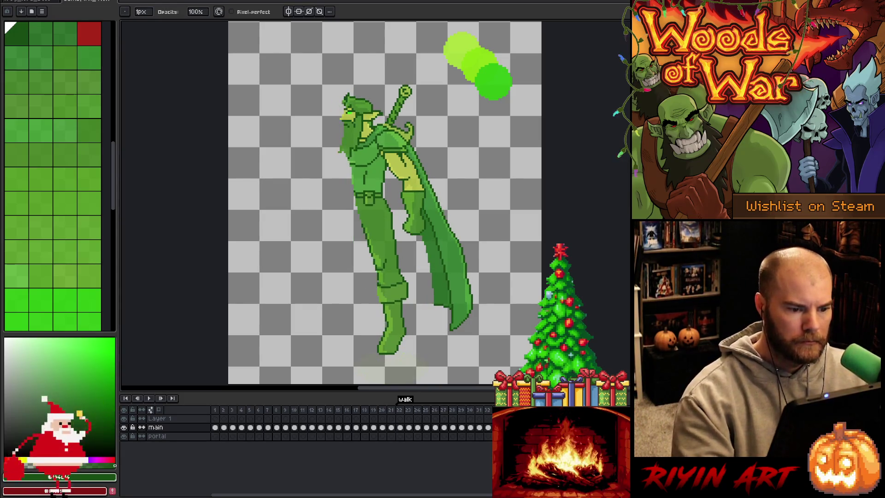
# - Select the trailing cape strip and adjust its left edge
pyautogui.press('w')
pyautogui.click(431, 248)
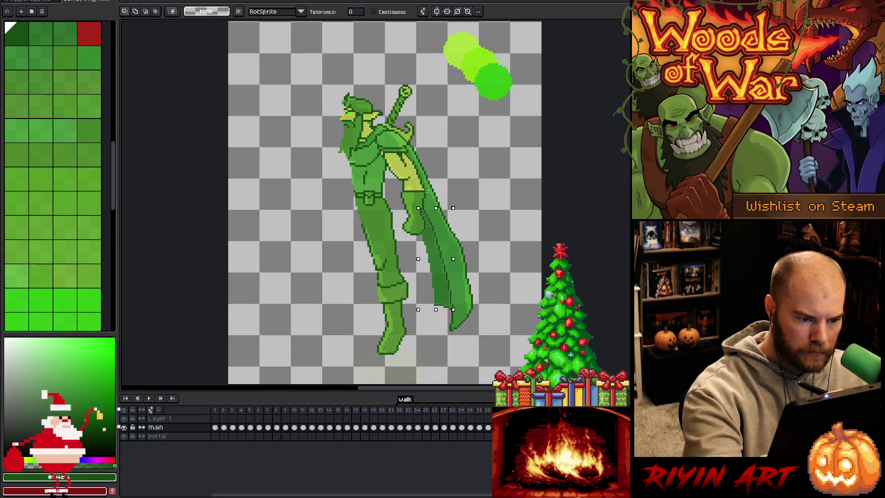
pyautogui.press('q')
pyautogui.moveTo(447, 184)
pyautogui.mouseDown()
pyautogui.moveTo(432, 182)
pyautogui.moveTo(421, 215)
pyautogui.moveTo(441, 306)
pyautogui.mouseUp()
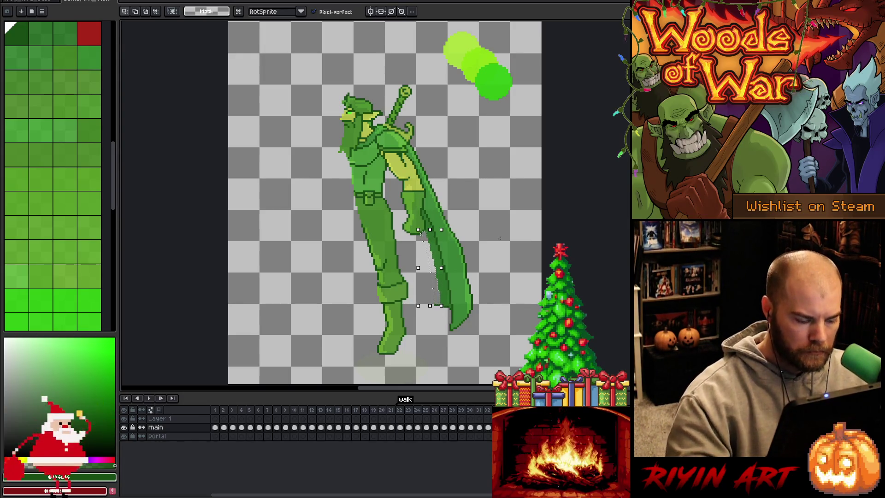
pyautogui.hotkey('ctrl', 'd')
pyautogui.press('b')
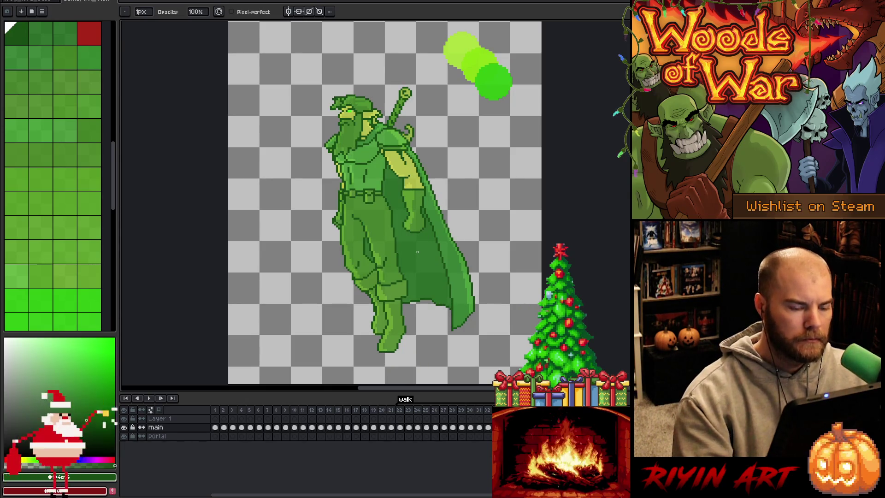
# - Select the cape by colour, then clear the selection
pyautogui.press('w')
pyautogui.click(417, 251)
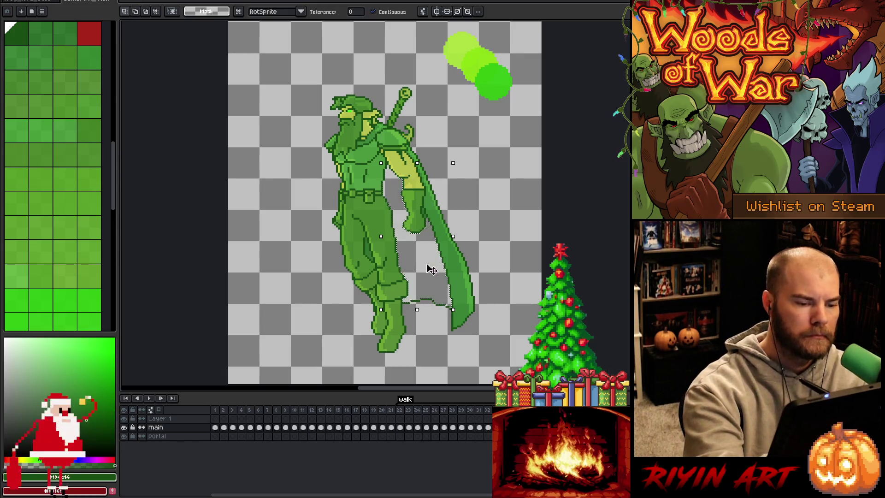
pyautogui.hotkey('ctrl', 'd')
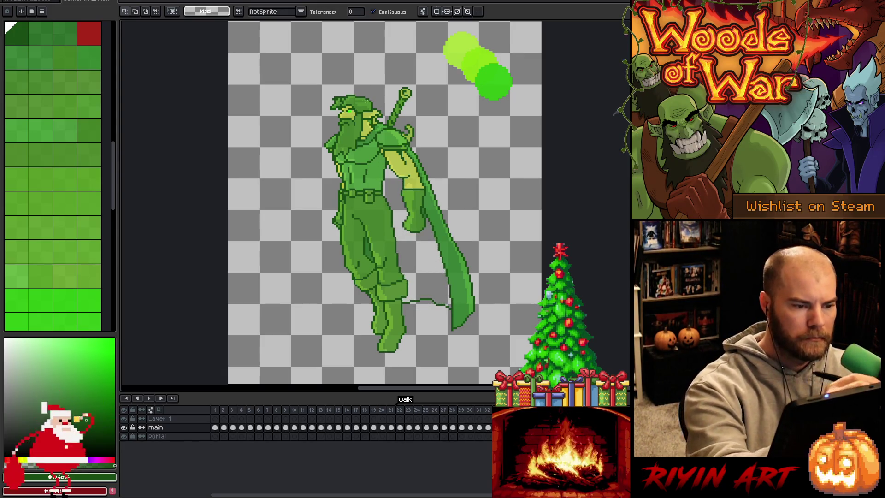
# - Redraw the sword blade from tip to shoulder, then lasso the knight's front half
pyautogui.press('b')
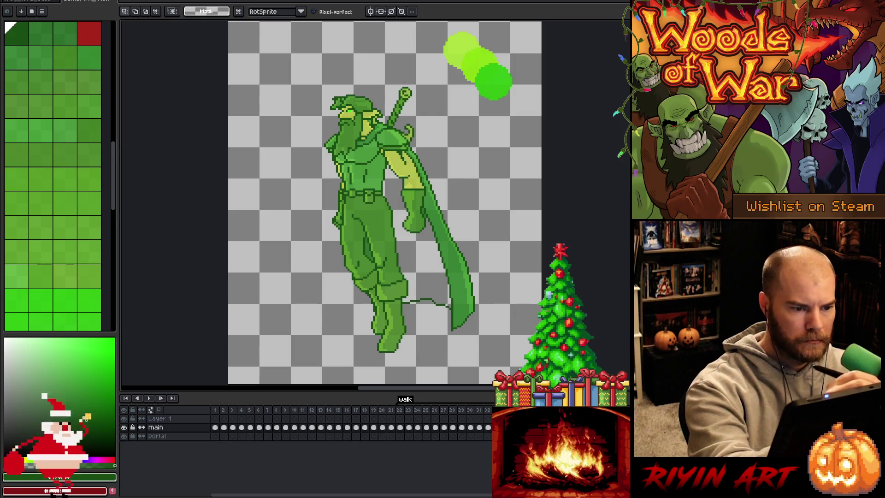
pyautogui.moveTo(405, 89); pyautogui.dragTo(390, 121)
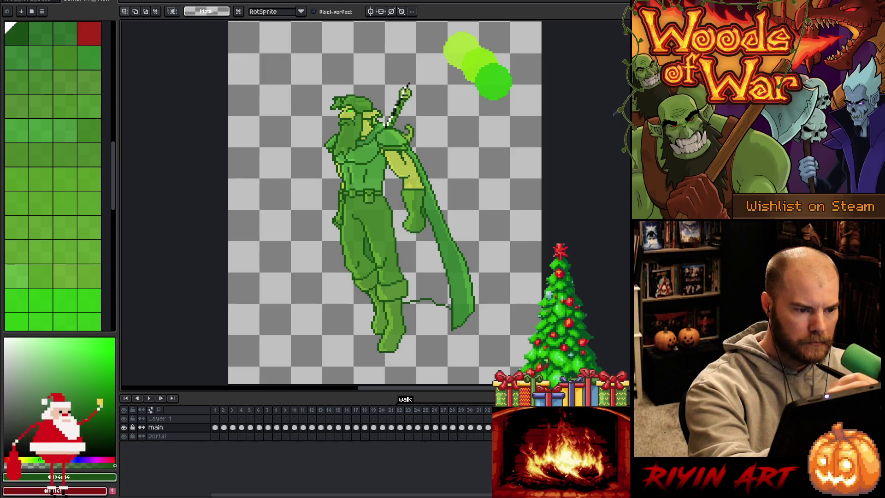
pyautogui.moveTo(406, 84); pyautogui.dragTo(390, 120)
pyautogui.moveTo(407, 82); pyautogui.dragTo(392, 121)
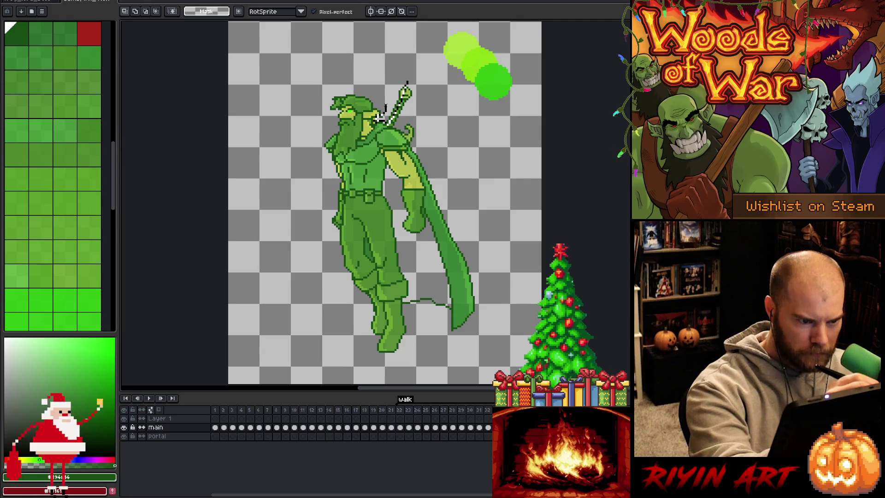
pyautogui.moveTo(382, 99)
pyautogui.mouseDown()
pyautogui.moveTo(349, 96)
pyautogui.moveTo(348, 113)
pyautogui.moveTo(352, 194)
pyautogui.moveTo(392, 317)
pyautogui.moveTo(390, 363)
pyautogui.moveTo(323, 330)
pyautogui.moveTo(294, 119)
pyautogui.moveTo(379, 48)
pyautogui.moveTo(417, 69)
pyautogui.mouseUp()
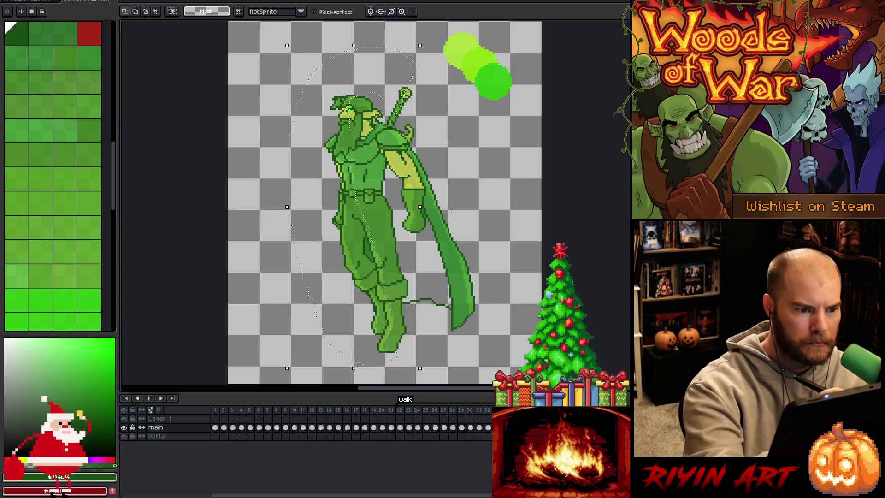
# - Delete the knight's front half and erase the left end of the line under the cape
pyautogui.press('Delete')
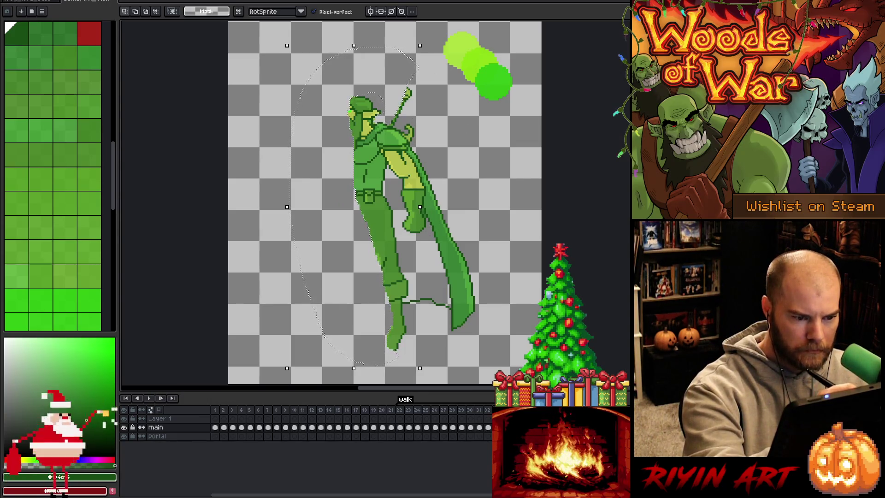
pyautogui.press('b')
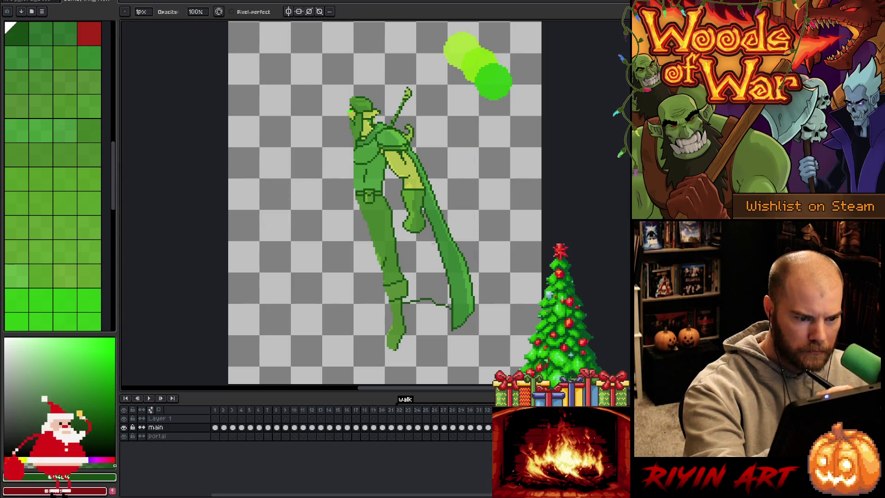
pyautogui.press('e')
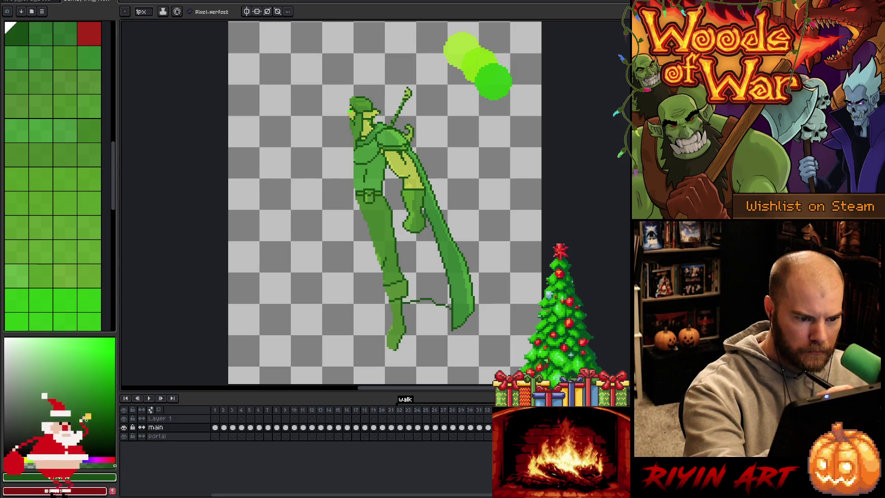
pyautogui.press('b')
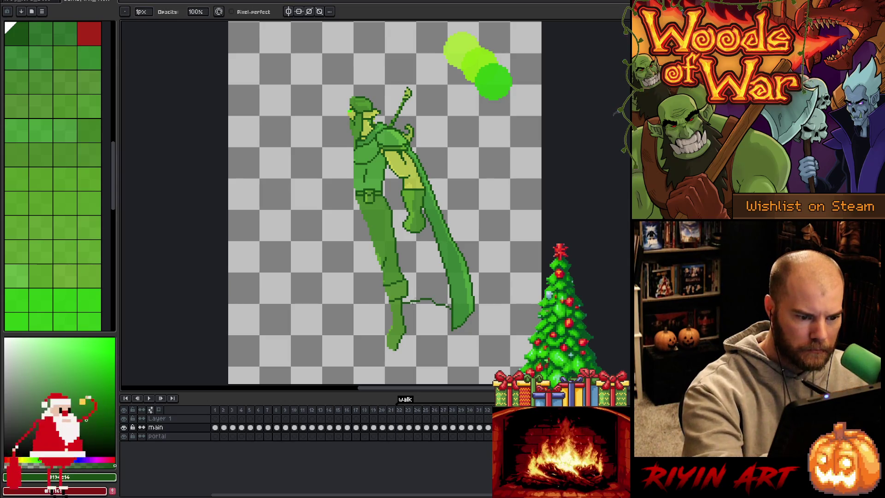
pyautogui.press('e')
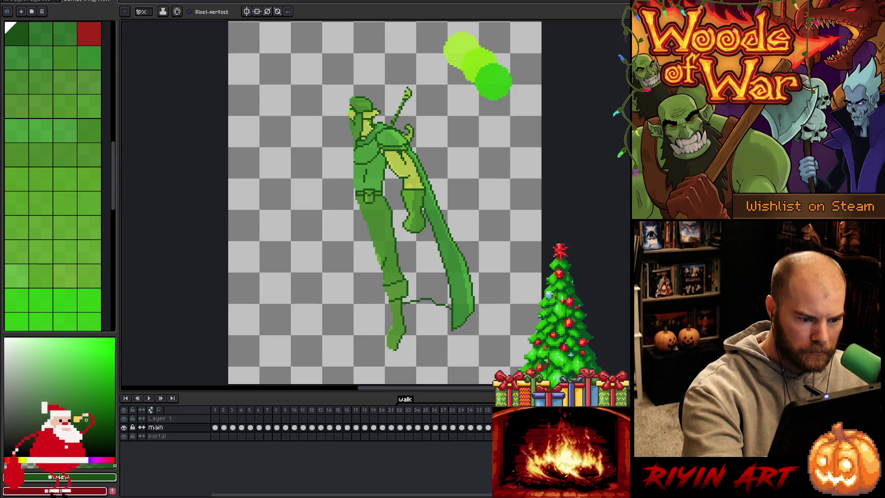
pyautogui.press('b')
pyautogui.moveTo(411, 302); pyautogui.dragTo(430, 295)
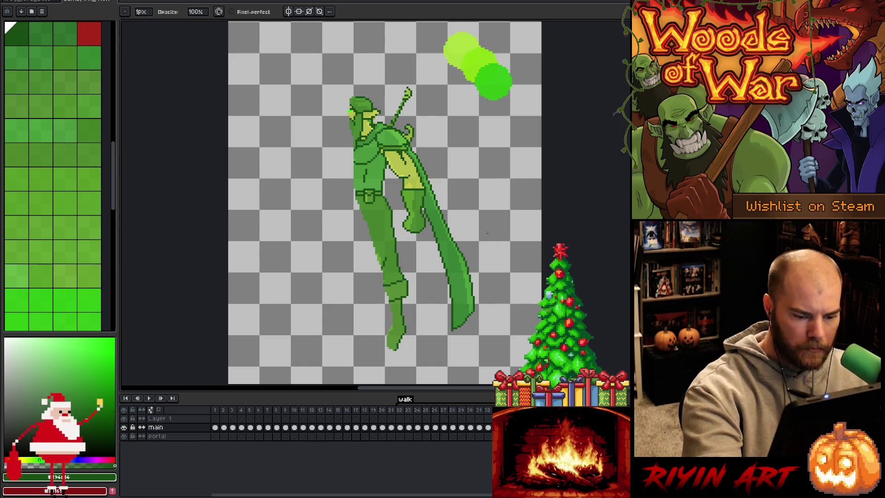
# - Flip through walk frames to compare poses, landing on the wide-cape frame
pyautogui.press('.')
pyautogui.press(',')
pyautogui.press(',')
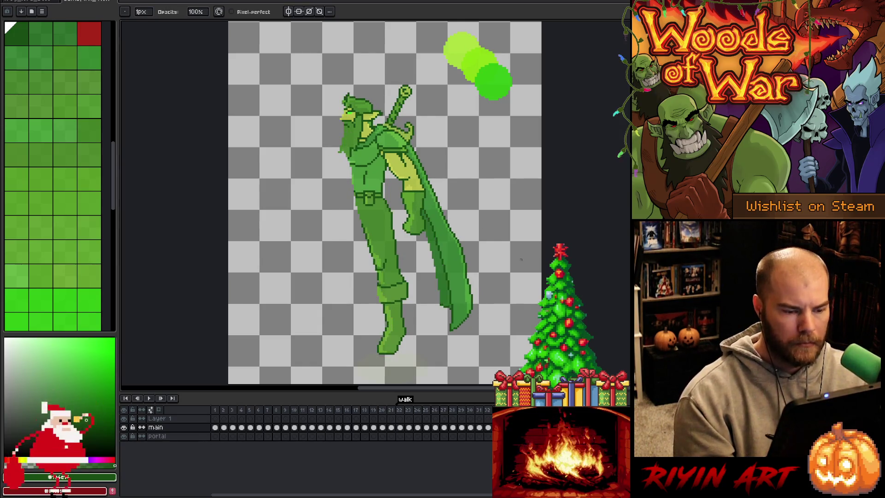
pyautogui.press('.')
pyautogui.press(',')
pyautogui.press(',')
pyautogui.press(',')
pyautogui.press(',')
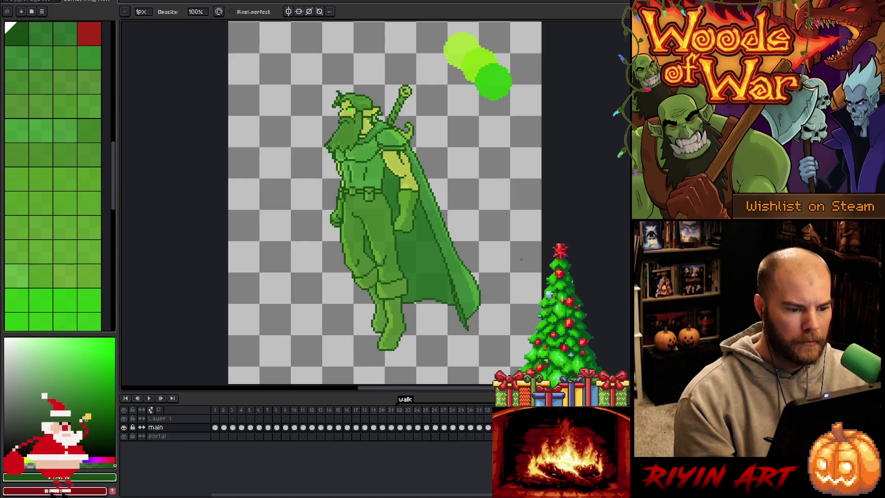
pyautogui.press(',')
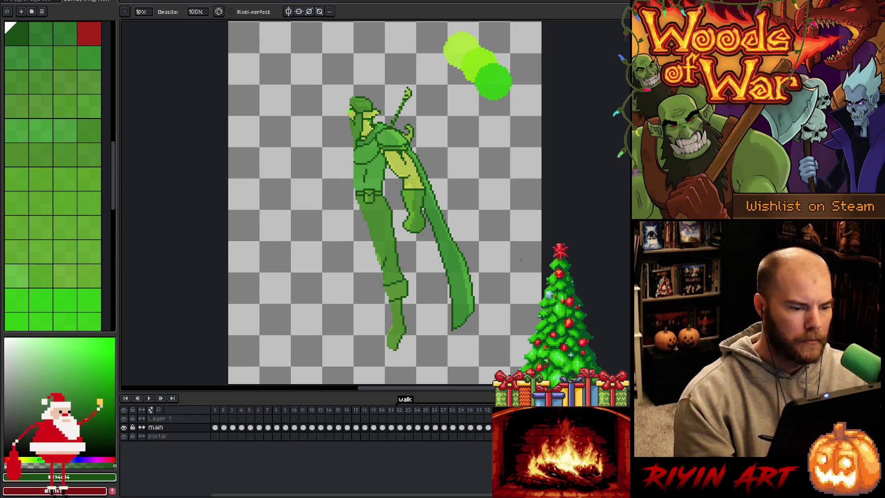
pyautogui.press(',')
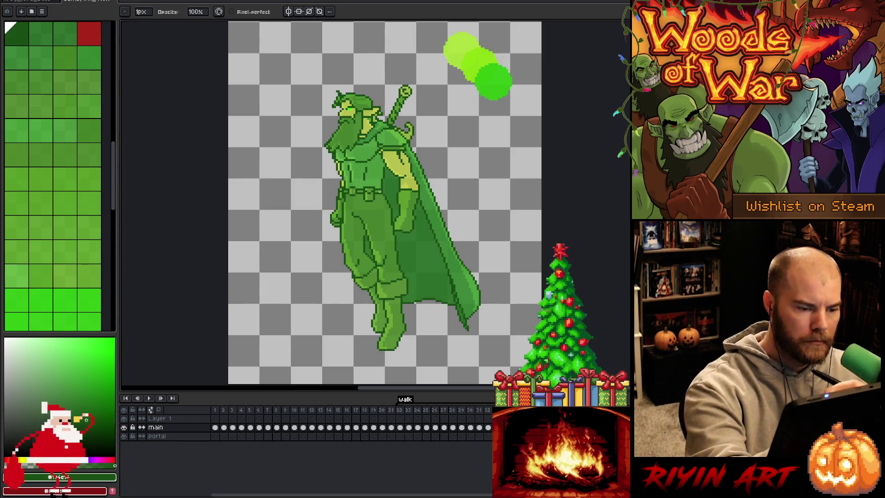
# - On the stripped-down frame, redraw the cape edge from shoulder to tip to slim it
pyautogui.press('w')
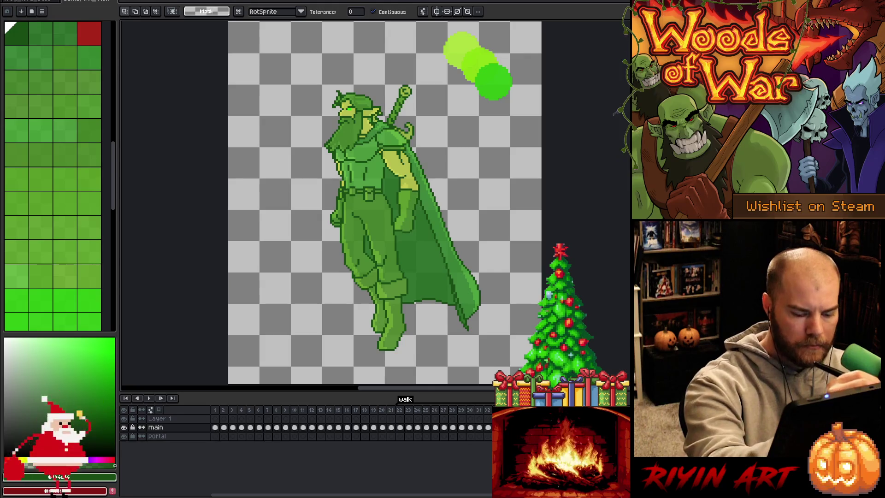
pyautogui.press('.')
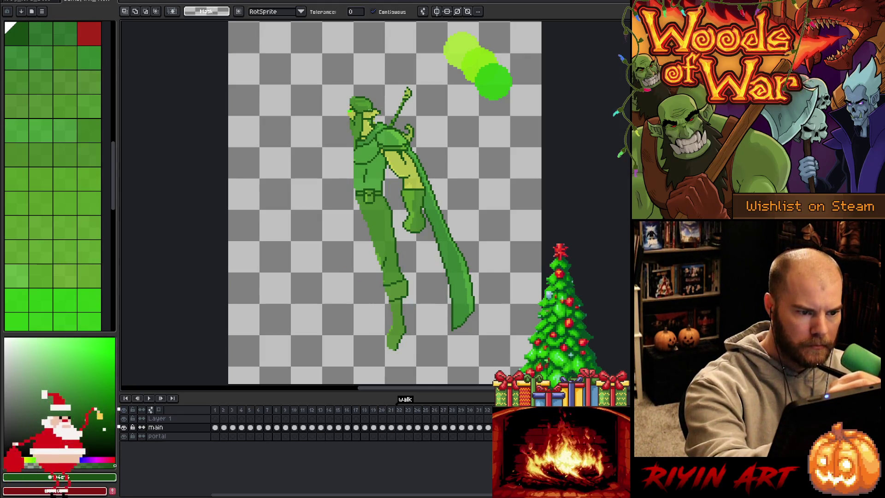
pyautogui.press(',')
pyautogui.press('.')
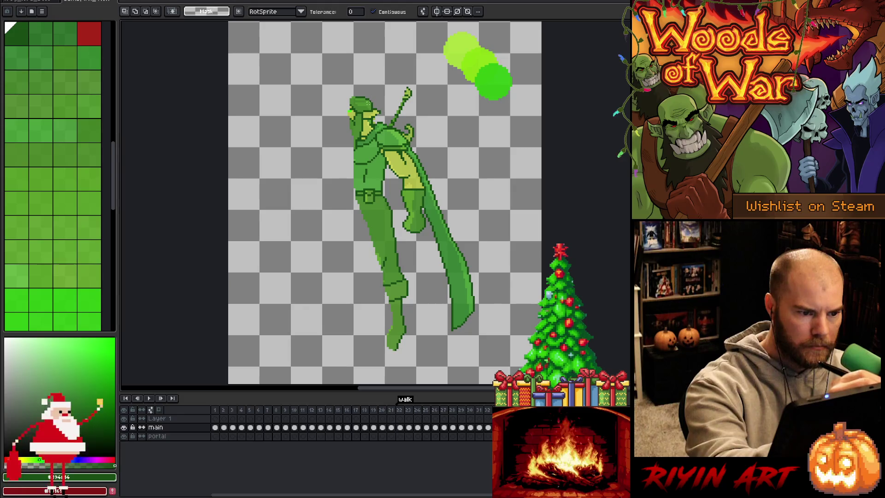
pyautogui.click(368, 115)
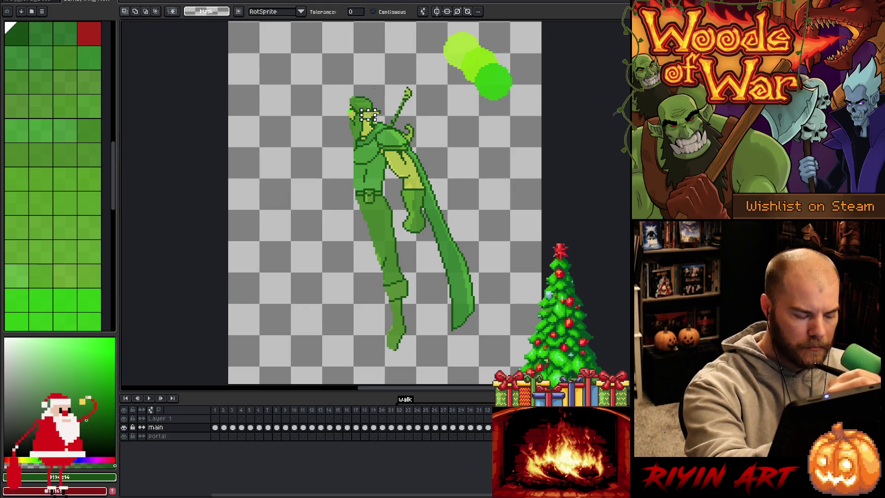
pyautogui.hotkey('ctrl', 'd')
pyautogui.press('b')
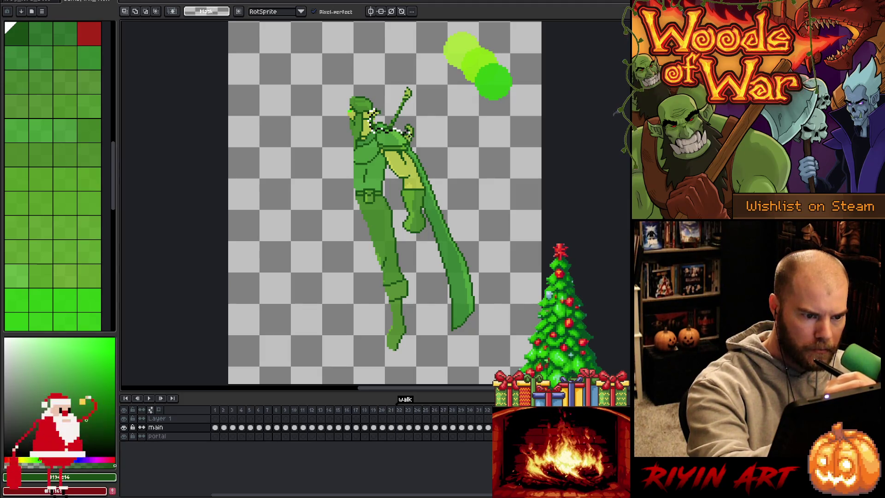
pyautogui.moveTo(405, 152)
pyautogui.mouseDown()
pyautogui.moveTo(464, 280)
pyautogui.moveTo(471, 325)
pyautogui.mouseUp()
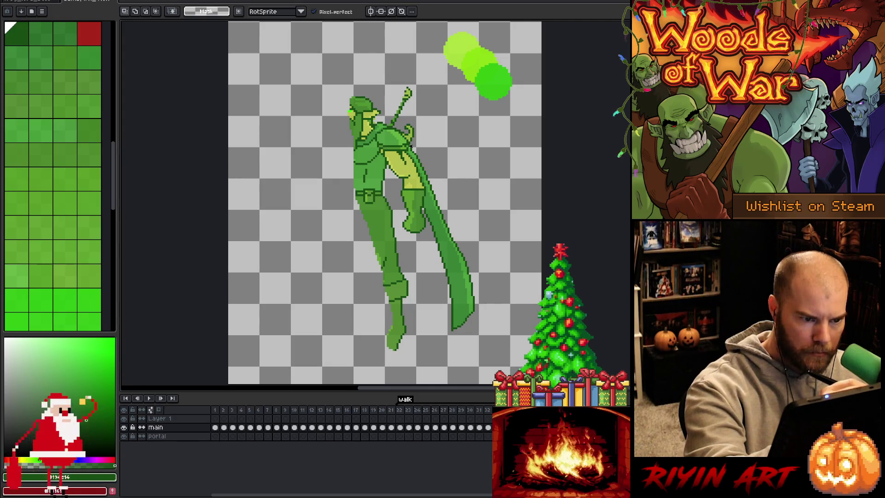
pyautogui.moveTo(410, 149)
pyautogui.mouseDown()
pyautogui.moveTo(450, 251)
pyautogui.moveTo(460, 311)
pyautogui.moveTo(488, 335)
pyautogui.moveTo(479, 233)
pyautogui.moveTo(437, 146)
pyautogui.mouseUp()
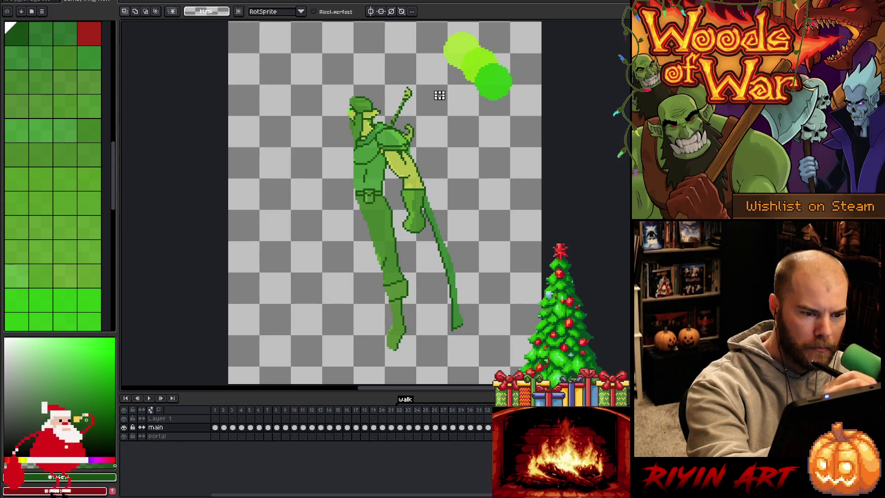
# - Remove the sword blade above the shoulder and lasso the knight's head
pyautogui.moveTo(407, 82)
pyautogui.mouseDown()
pyautogui.moveTo(397, 125)
pyautogui.moveTo(386, 90)
pyautogui.moveTo(406, 79)
pyautogui.mouseUp()
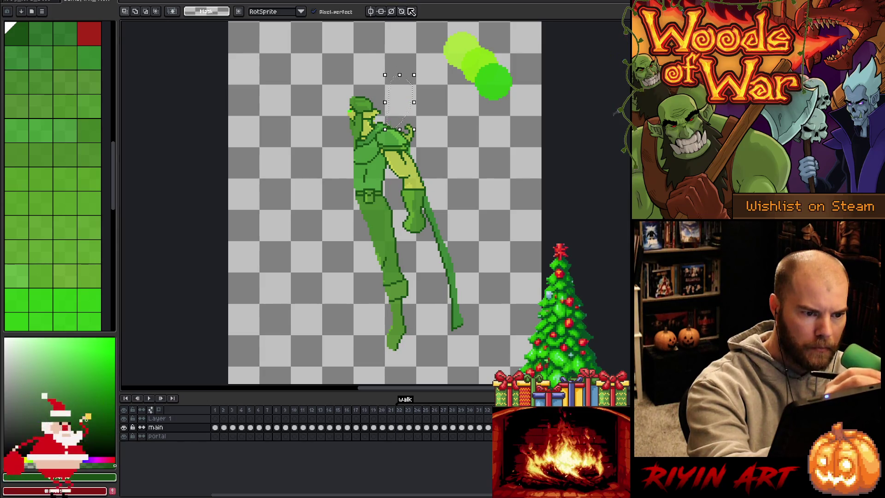
pyautogui.hotkey('ctrl', 'd')
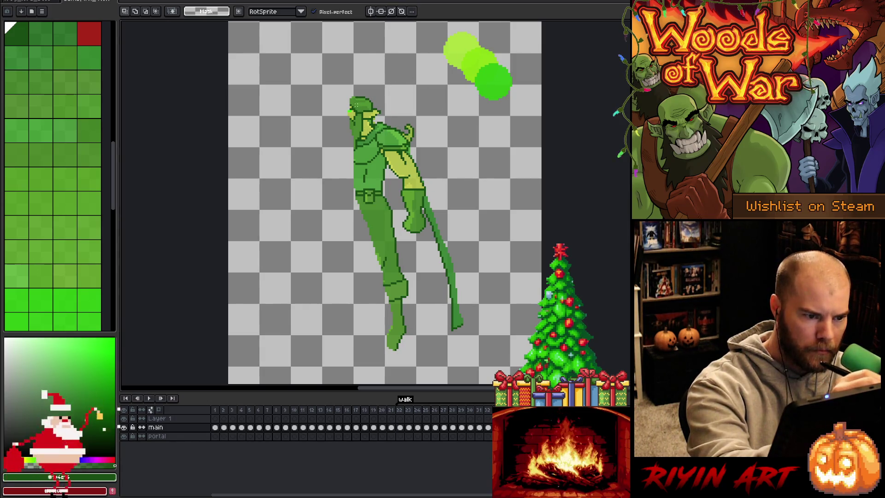
pyautogui.moveTo(352, 98); pyautogui.dragTo(363, 112)
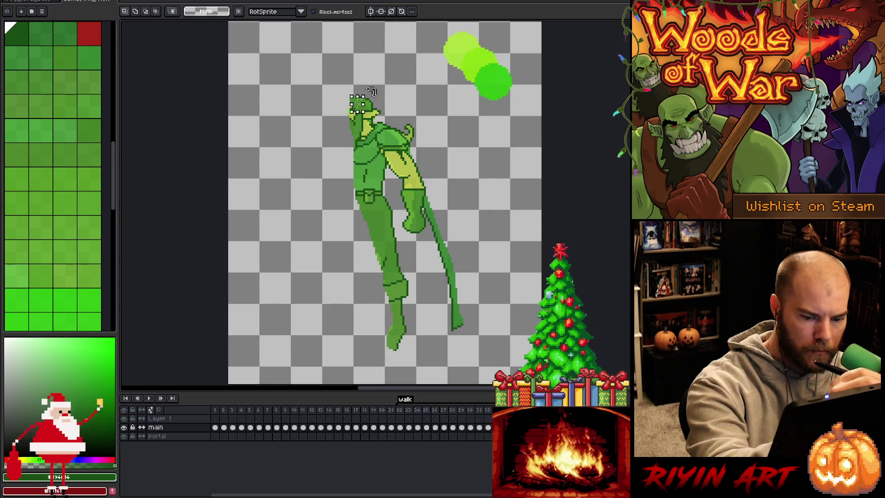
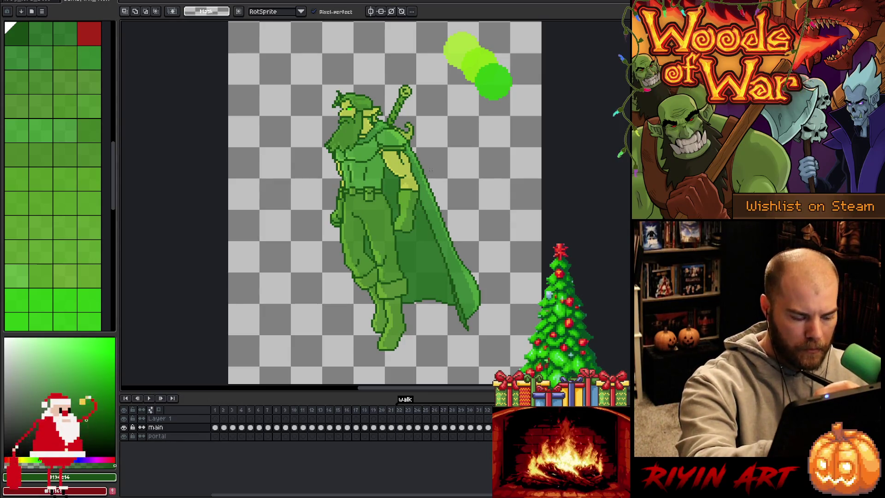
# - Lasso around the warrior's head and delete those pixels
pyautogui.moveTo(413, 146)
pyautogui.mouseDown()
pyautogui.moveTo(462, 285)
pyautogui.moveTo(507, 295)
pyautogui.moveTo(404, 72)
pyautogui.moveTo(384, 118)
pyautogui.moveTo(413, 115)
pyautogui.moveTo(417, 141)
pyautogui.mouseUp()
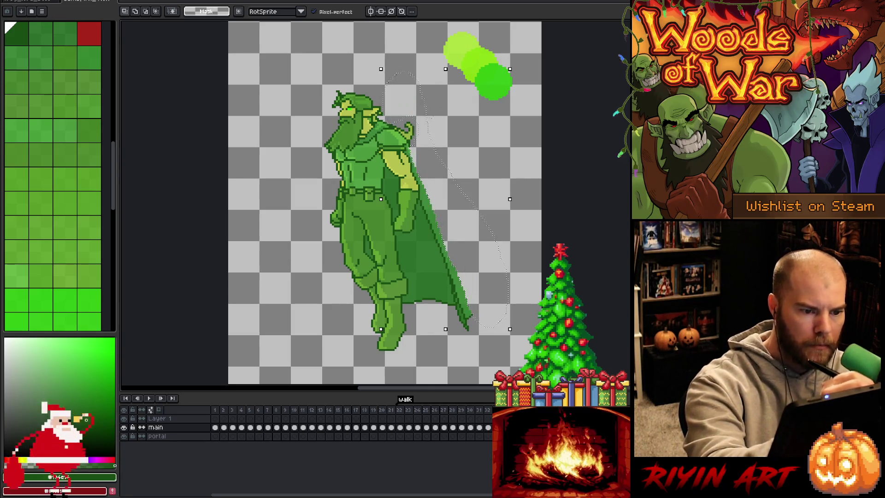
pyautogui.click(414, 90)
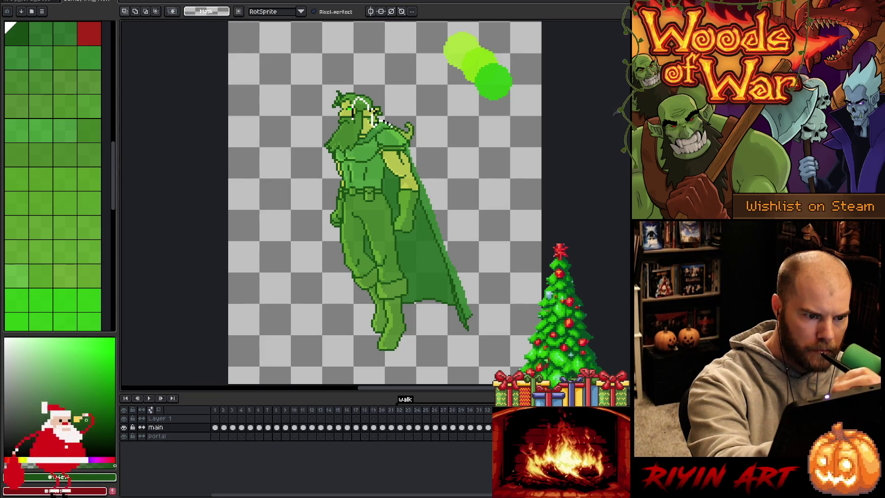
pyautogui.moveTo(390, 126)
pyautogui.mouseDown()
pyautogui.moveTo(408, 146)
pyautogui.moveTo(434, 138)
pyautogui.moveTo(366, 64)
pyautogui.moveTo(336, 81)
pyautogui.moveTo(319, 147)
pyautogui.moveTo(346, 163)
pyautogui.moveTo(355, 125)
pyautogui.mouseUp()
pyautogui.press('Delete')
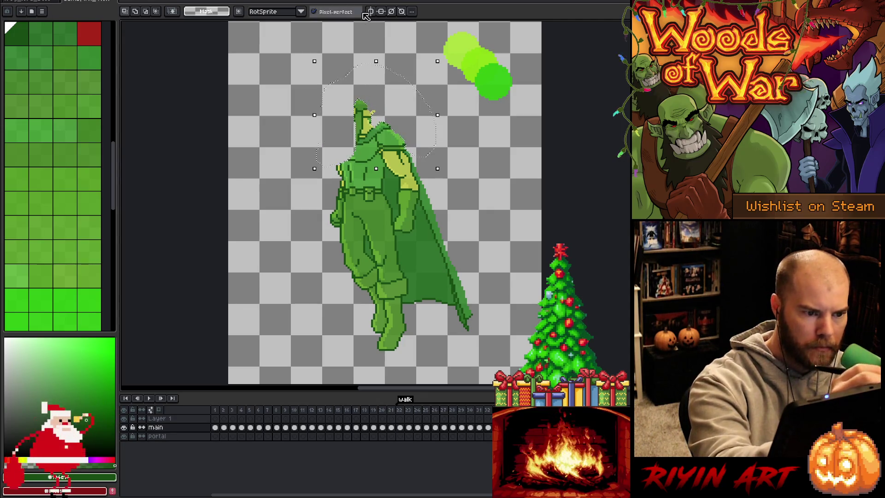
pyautogui.hotkey('ctrl', 'd')
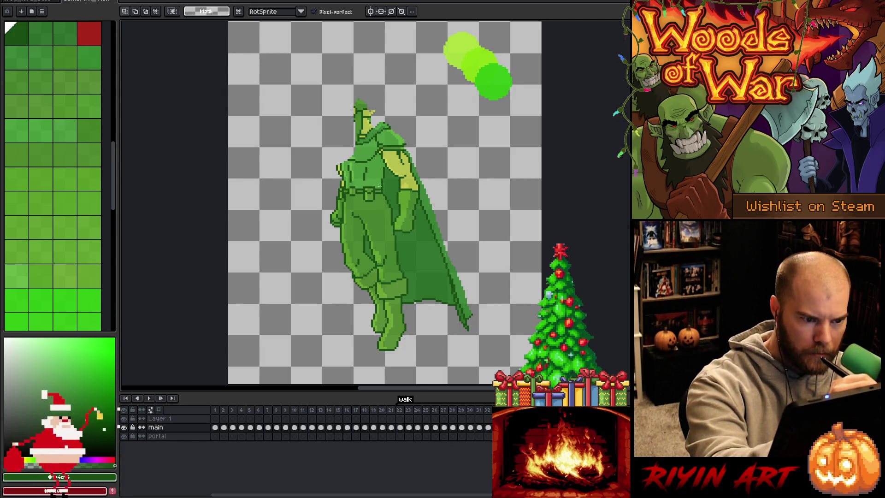
# - Cut away the chest, shoulder and cape edge with a lasso selection
pyautogui.moveTo(377, 192)
pyautogui.mouseDown()
pyautogui.moveTo(374, 144)
pyautogui.moveTo(400, 178)
pyautogui.moveTo(405, 230)
pyautogui.moveTo(412, 191)
pyautogui.moveTo(400, 152)
pyautogui.moveTo(411, 167)
pyautogui.mouseUp()
pyautogui.moveTo(420, 197)
pyautogui.mouseDown()
pyautogui.moveTo(448, 291)
pyautogui.moveTo(445, 327)
pyautogui.moveTo(396, 354)
pyautogui.moveTo(396, 266)
pyautogui.moveTo(376, 148)
pyautogui.mouseUp()
pyautogui.press('Delete')
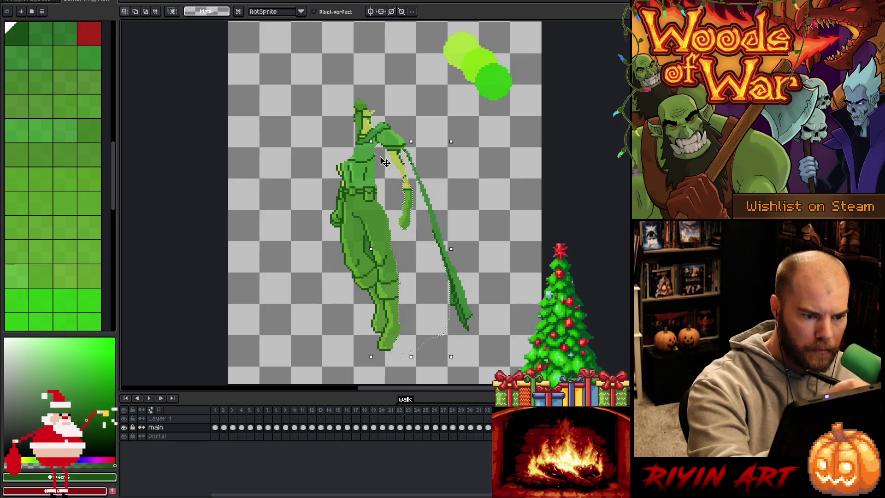
pyautogui.hotkey('ctrl', 'd')
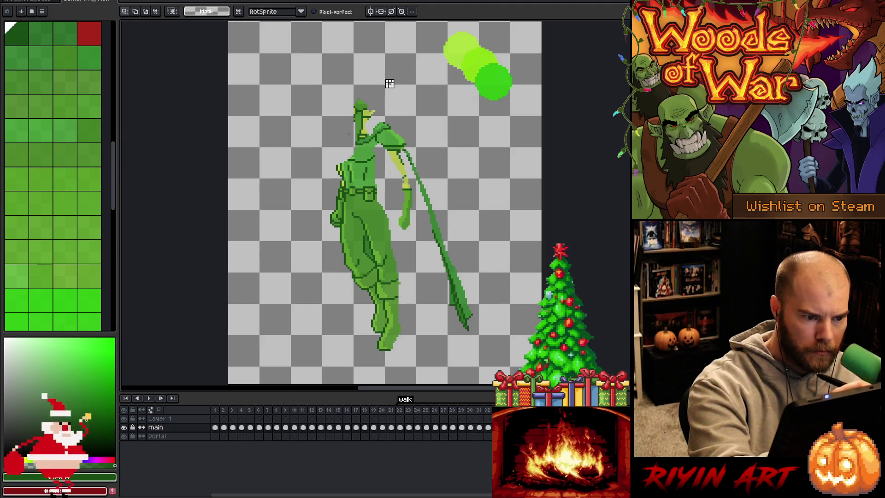
# - Lasso and delete the figure's left side, leaving a slimmer silhouette
pyautogui.moveTo(348, 128)
pyautogui.mouseDown()
pyautogui.moveTo(390, 327)
pyautogui.moveTo(385, 348)
pyautogui.moveTo(334, 353)
pyautogui.moveTo(318, 122)
pyautogui.mouseUp()
pyautogui.press('Delete')
pyautogui.click(487, 211)
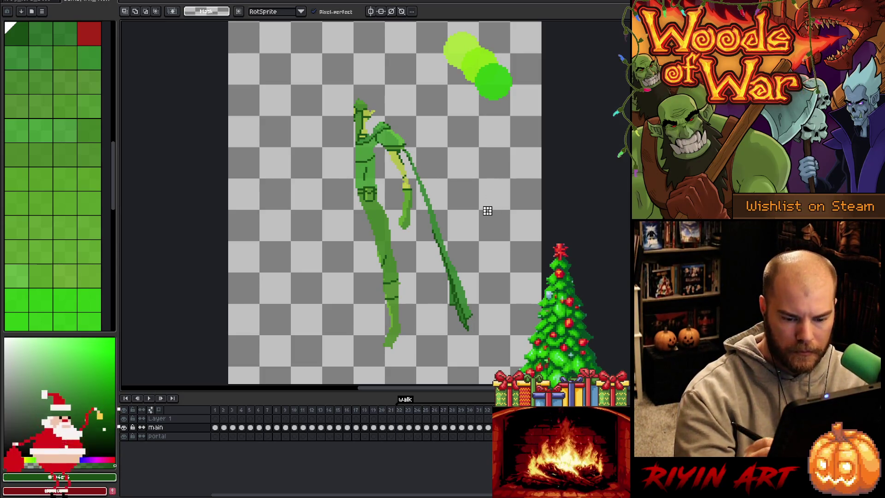
pyautogui.hotkey('ctrl', 'z')
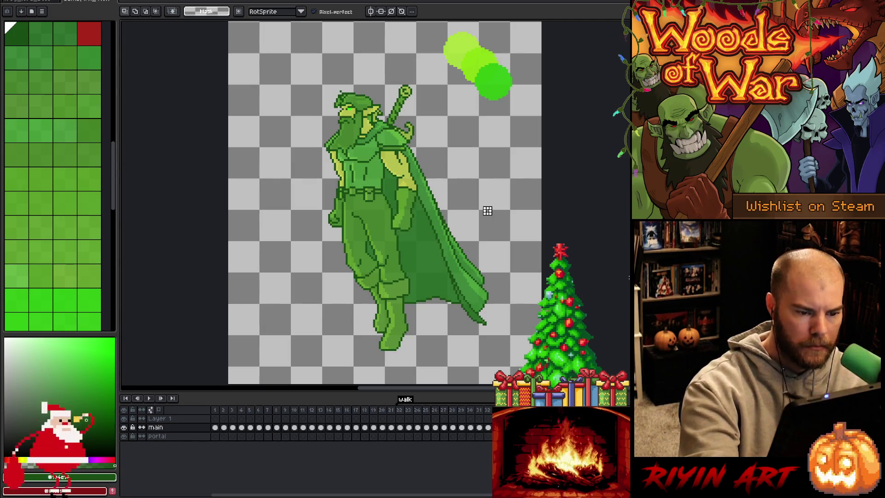
# - Compare neighbouring frames, play and stop the animation, then return to the slimmed warrior frame
pyautogui.hotkey('ctrl', 'y')
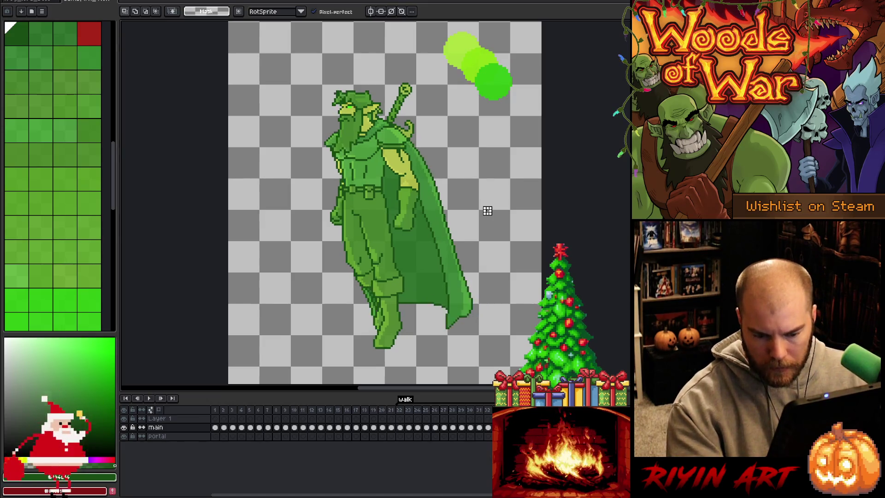
pyautogui.hotkey('ctrl', 'z')
pyautogui.hotkey('ctrl', 'y')
pyautogui.hotkey('ctrl', 'z')
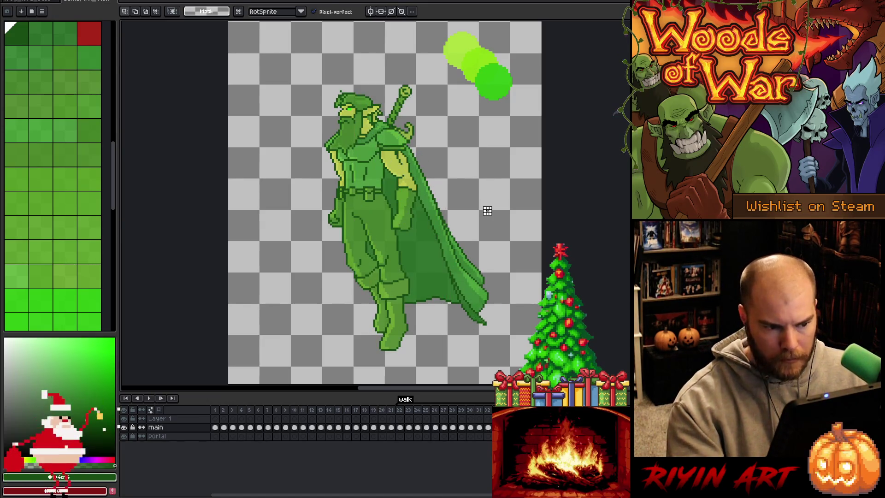
pyautogui.hotkey('ctrl', 'z')
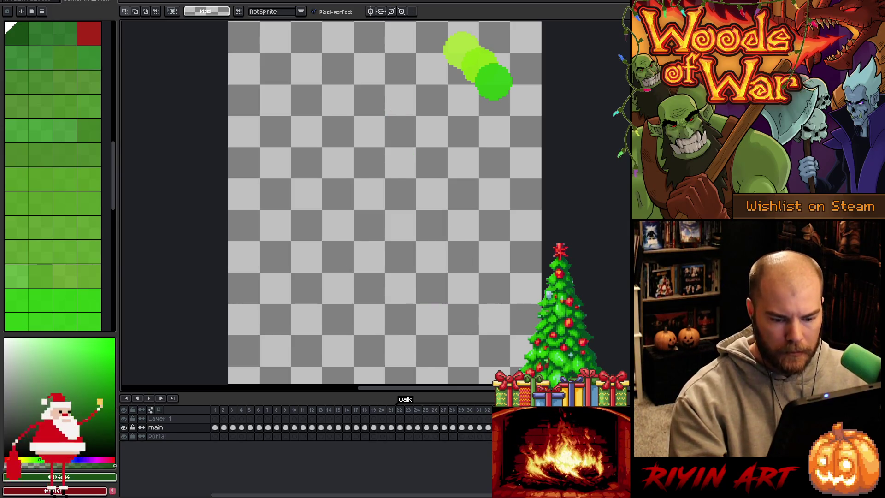
pyautogui.press('Return')
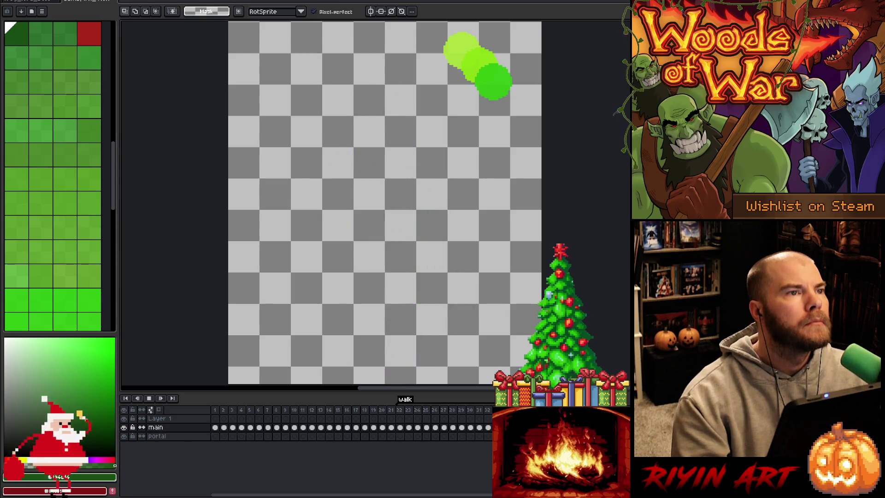
pyautogui.press('Return')
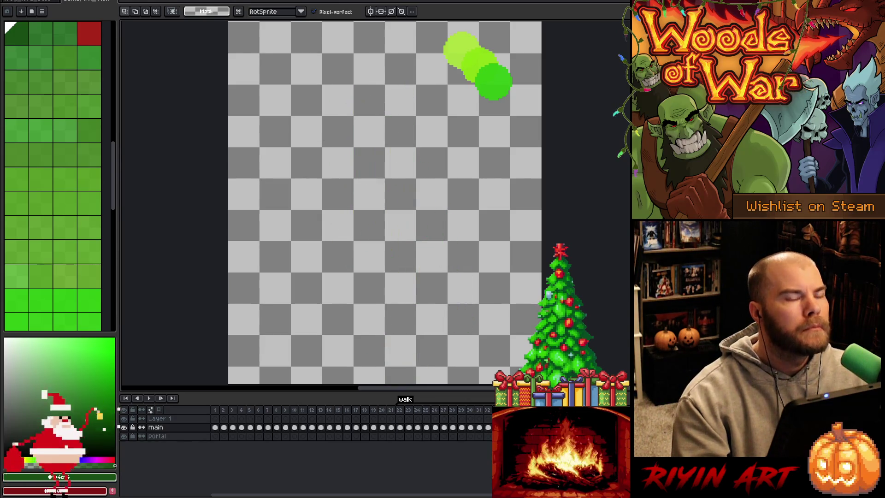
pyautogui.press('Right')
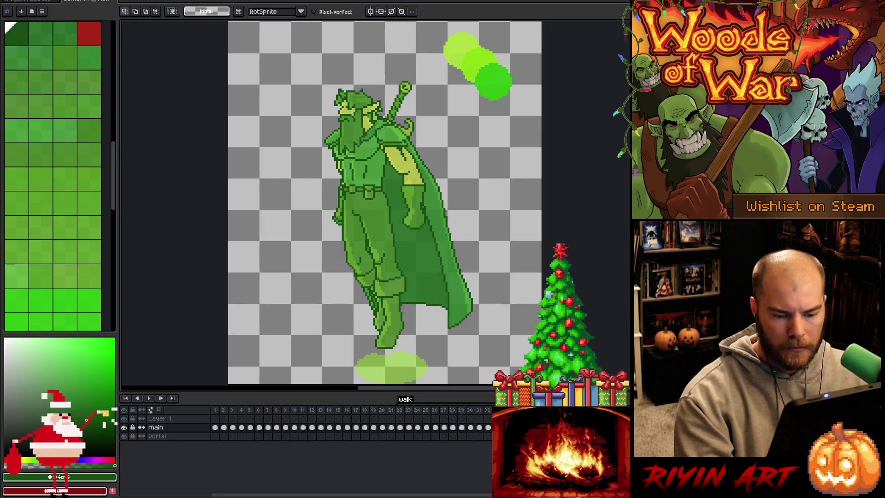
# - Eyedrop the light and bright greens from the blobs and go to the blank frame with onion skin
pyautogui.press('i')
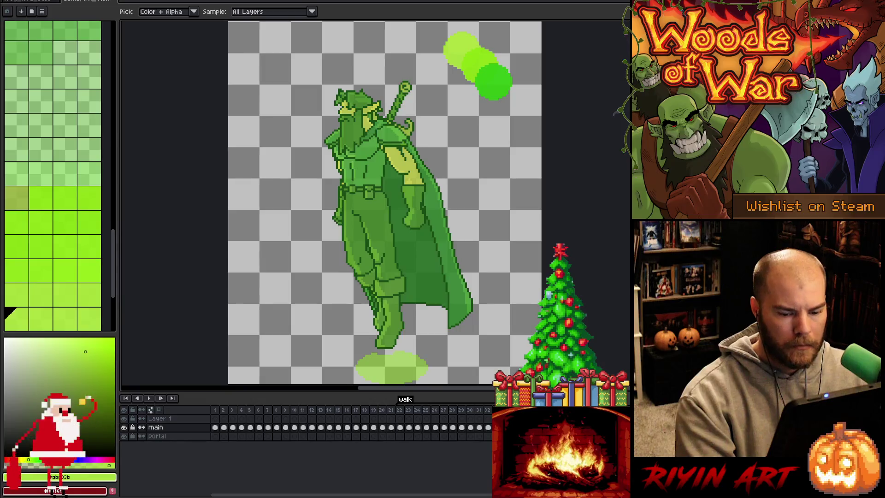
pyautogui.press('h')
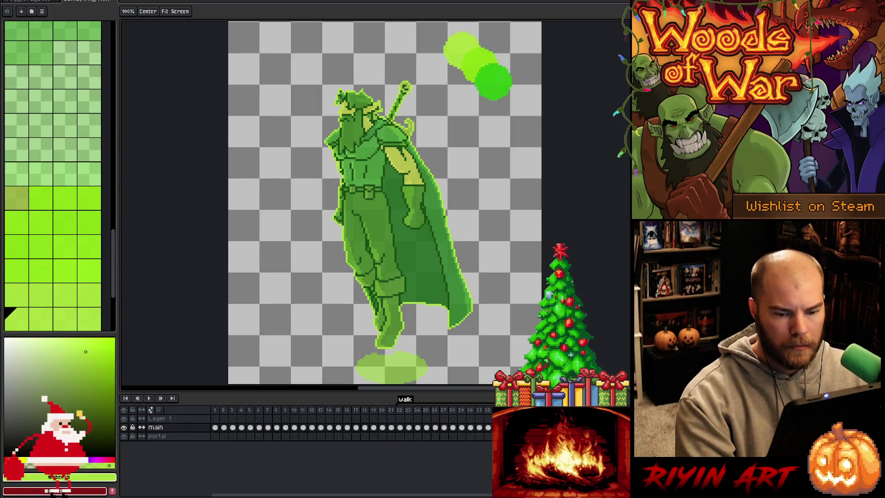
pyautogui.press('Right')
pyautogui.press('i')
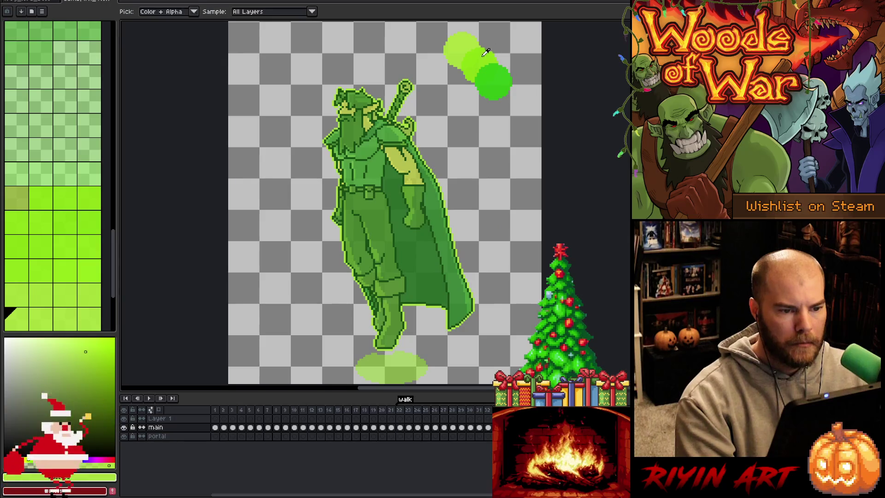
pyautogui.click(482, 56)
pyautogui.press('h')
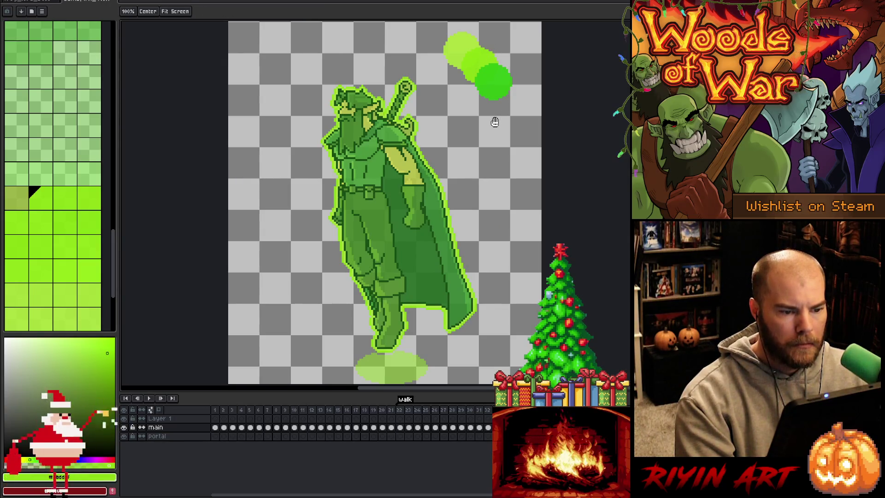
pyautogui.press('i')
pyautogui.click(494, 82)
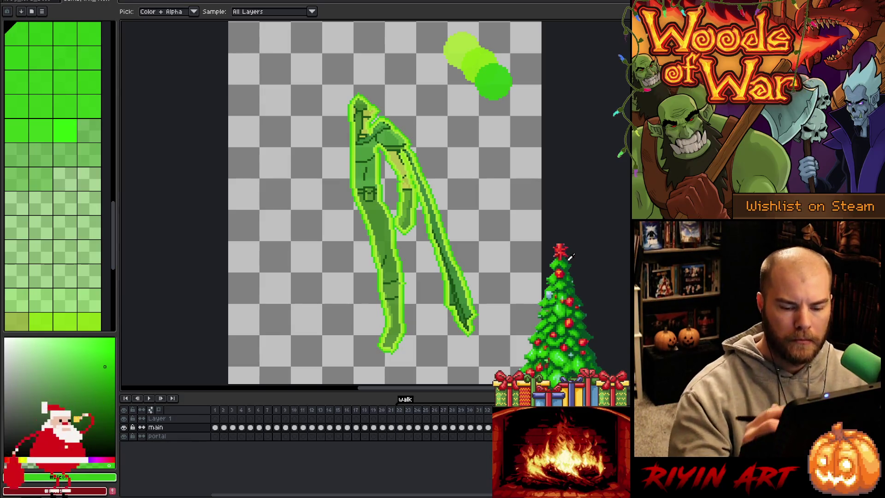
pyautogui.press('Delete')
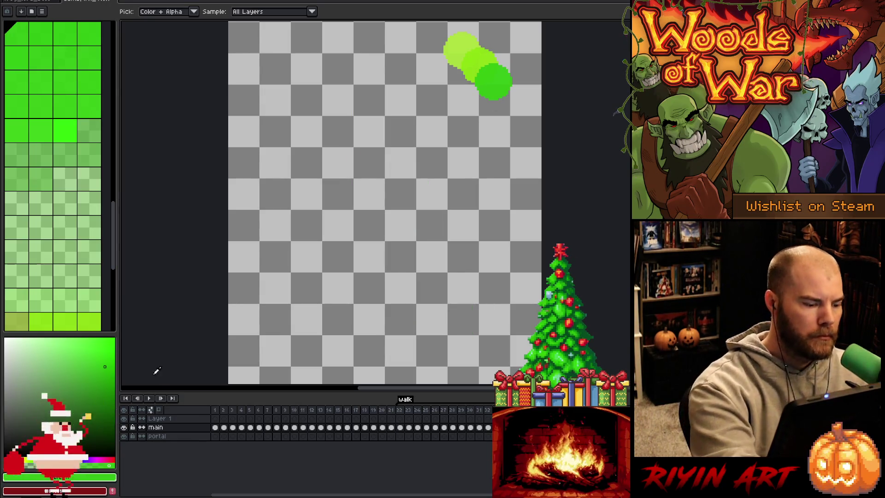
pyautogui.hotkey('ctrl', 'z')
# - Draw and fill light yellow-green loops along the warrior's left side
pyautogui.press('b')
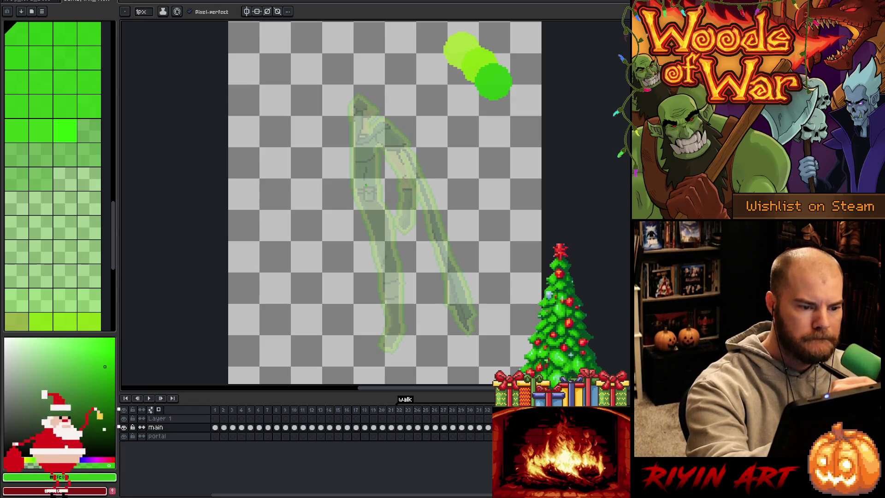
pyautogui.keyDown('alt'); pyautogui.click(364, 175); pyautogui.keyUp('alt')
pyautogui.moveTo(361, 184)
pyautogui.mouseDown()
pyautogui.moveTo(357, 106)
pyautogui.moveTo(362, 131)
pyautogui.moveTo(368, 119)
pyautogui.moveTo(357, 144)
pyautogui.moveTo(357, 108)
pyautogui.mouseUp()
pyautogui.hotkey('ctrl', 'z')
pyautogui.hotkey('ctrl', 'z')
pyautogui.moveTo(358, 172)
pyautogui.mouseDown()
pyautogui.moveTo(364, 153)
pyautogui.moveTo(382, 230)
pyautogui.moveTo(359, 196)
pyautogui.moveTo(363, 146)
pyautogui.mouseUp()
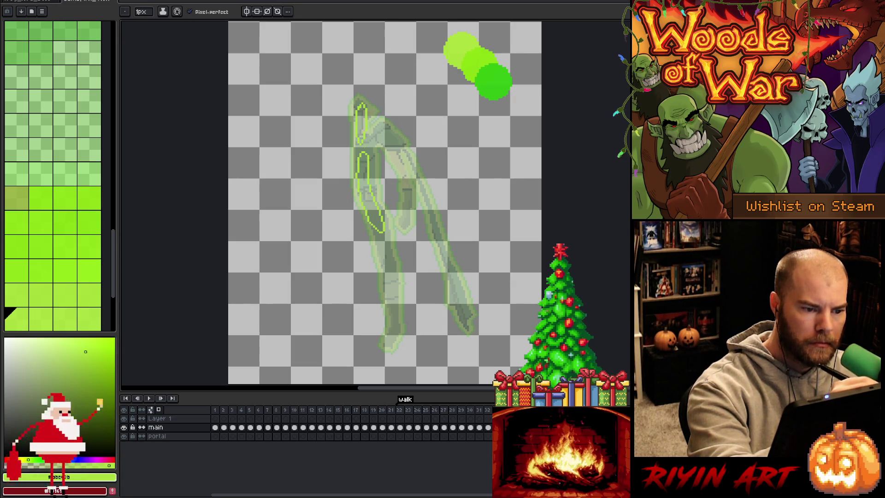
pyautogui.moveTo(382, 233)
pyautogui.mouseDown()
pyautogui.moveTo(394, 284)
pyautogui.moveTo(390, 340)
pyautogui.moveTo(384, 254)
pyautogui.mouseUp()
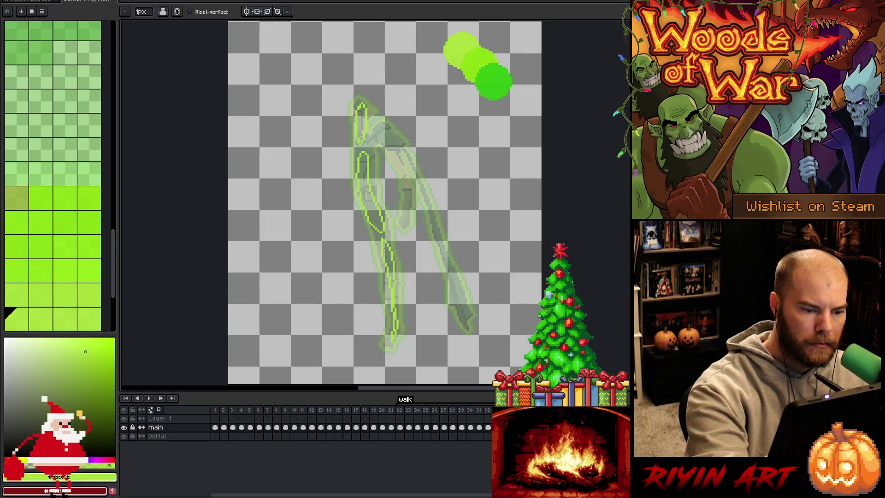
pyautogui.press('g')
pyautogui.click(369, 193)
pyautogui.click(361, 122)
pyautogui.press('b')
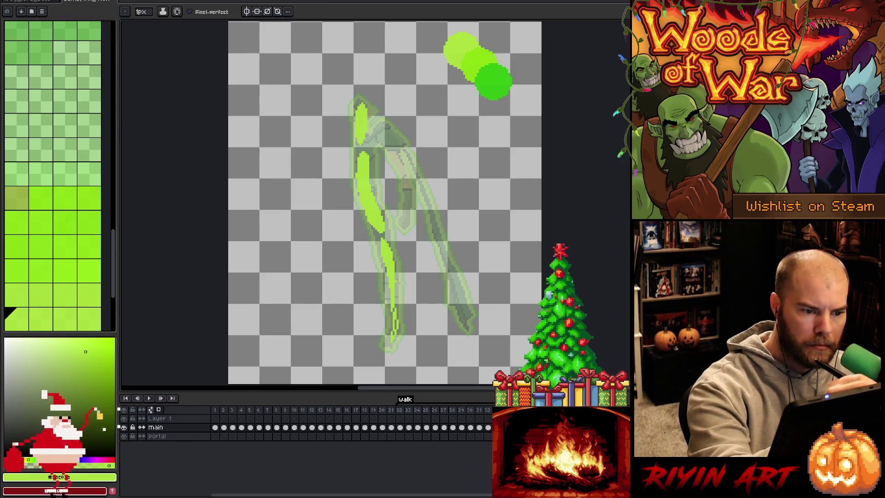
# - Add a filled light-green streak on the upper right arm and a short vertical streak
pyautogui.moveTo(376, 130)
pyautogui.mouseDown()
pyautogui.moveTo(398, 145)
pyautogui.moveTo(383, 141)
pyautogui.mouseUp()
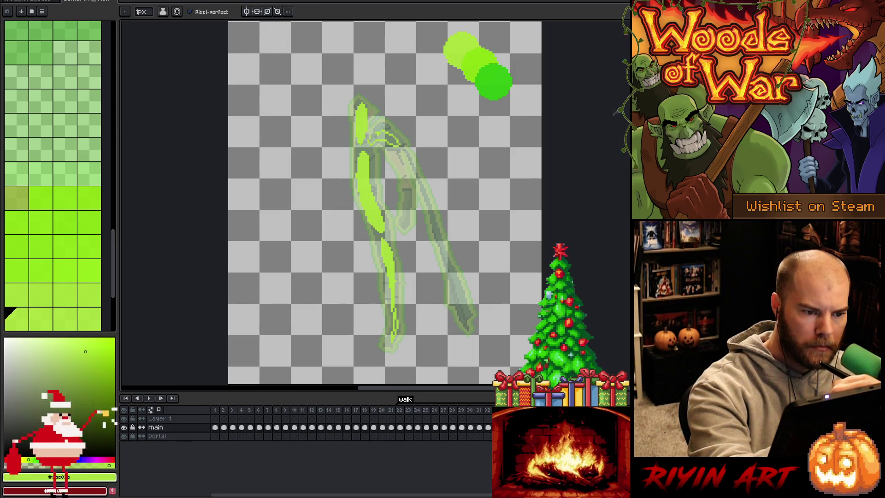
pyautogui.press('g')
pyautogui.click(385, 139)
pyautogui.press('b')
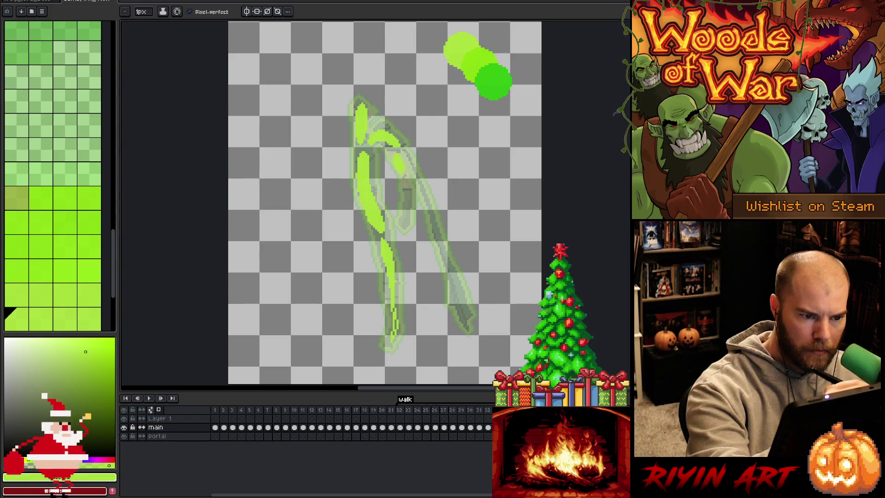
pyautogui.moveTo(407, 208)
pyautogui.mouseDown()
pyautogui.moveTo(405, 222)
pyautogui.moveTo(407, 189)
pyautogui.mouseUp()
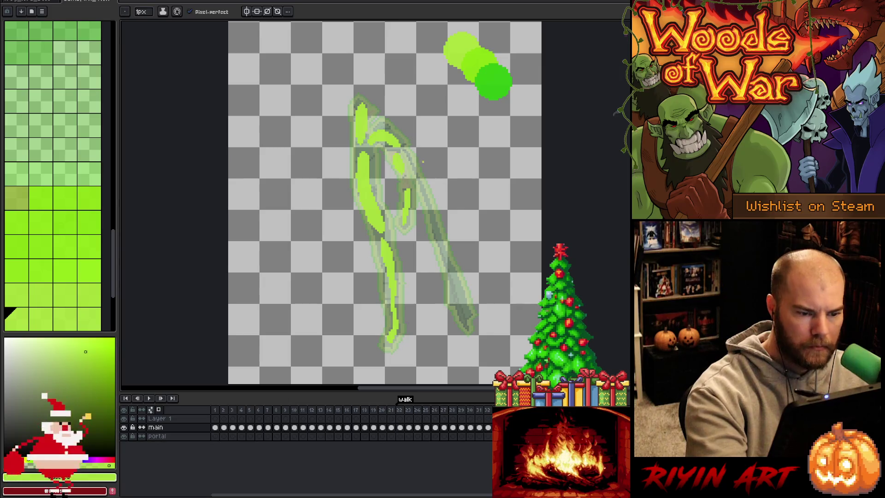
# - Pick the bright green from the blobs and advance to the next frame
pyautogui.keyDown('alt'); pyautogui.click(467, 59); pyautogui.keyUp('alt')
pyautogui.moveTo(399, 288); pyautogui.dragTo(462, 79)
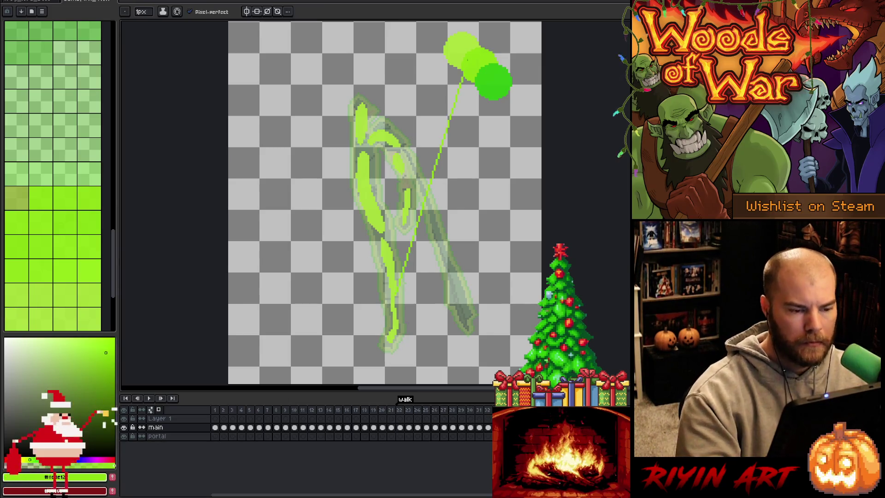
pyautogui.hotkey('ctrl', 'z')
pyautogui.press('space')
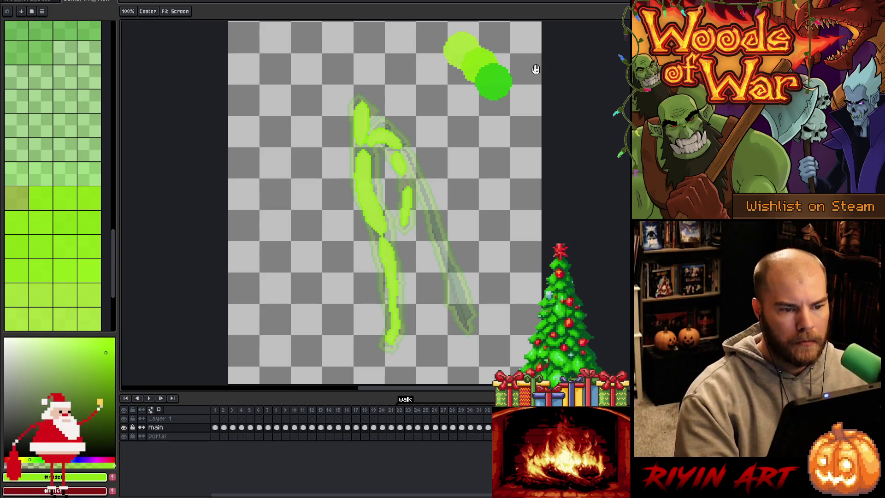
pyautogui.keyDown('alt'); pyautogui.click(492, 82); pyautogui.keyUp('alt')
pyautogui.press('space')
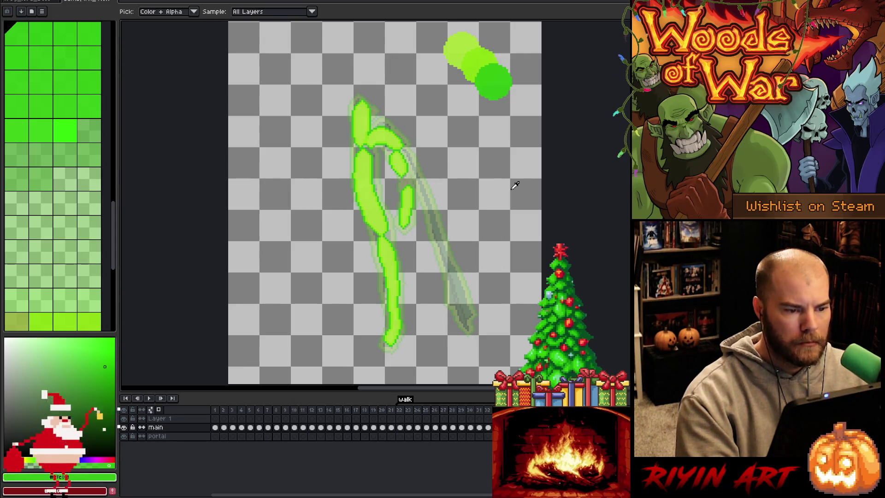
pyautogui.press('Delete')
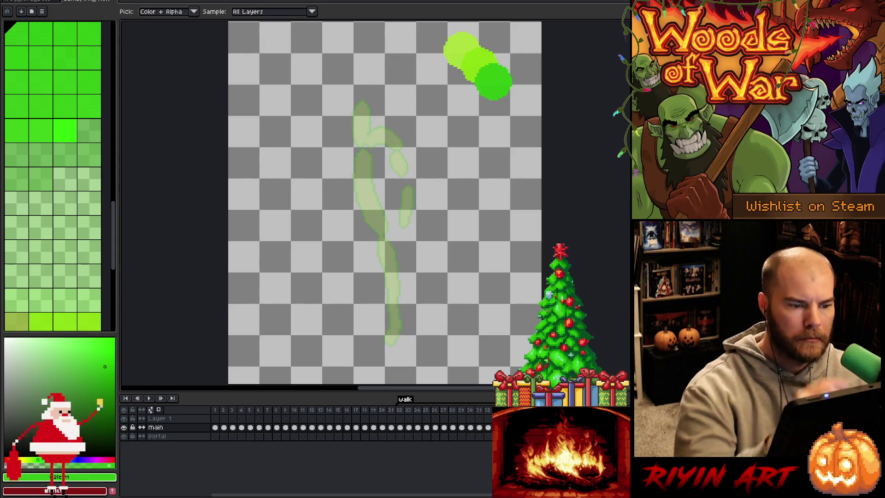
# - Draw yellow-green streaks over the ghost's upper figure, body and leg
pyautogui.keyDown('alt'); pyautogui.click(471, 55); pyautogui.keyUp('alt')
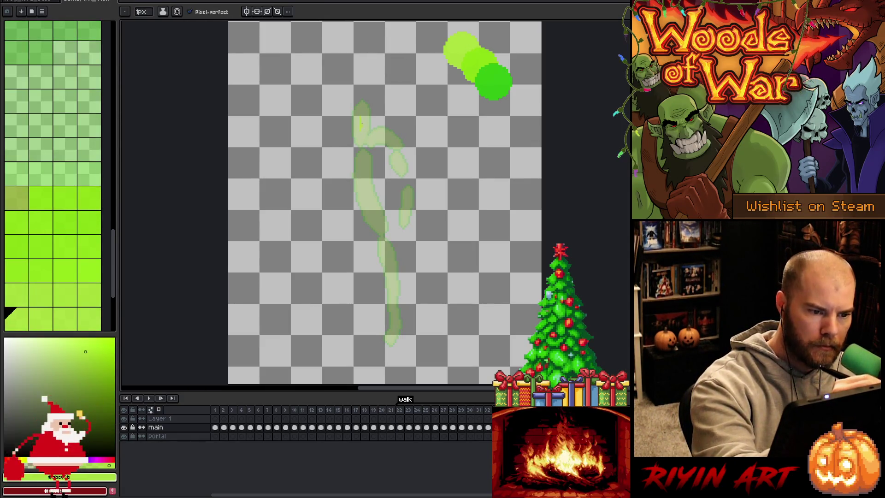
pyautogui.moveTo(361, 162); pyautogui.dragTo(378, 222)
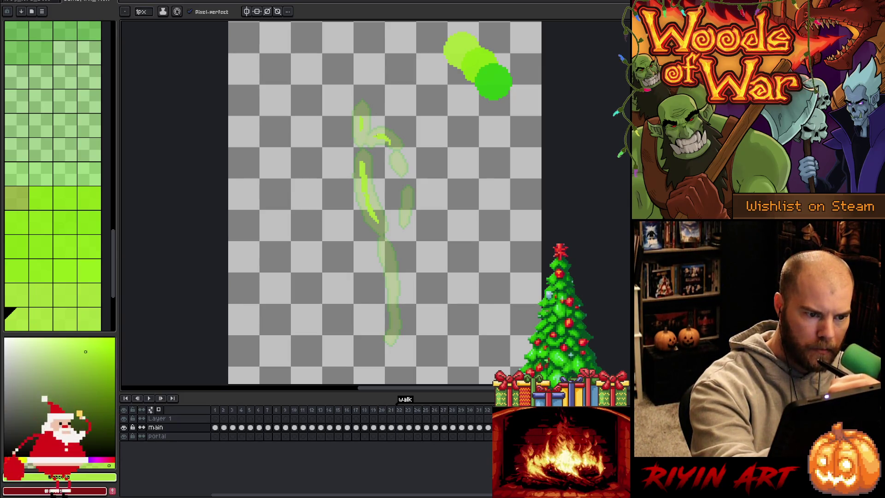
pyautogui.moveTo(396, 157); pyautogui.dragTo(405, 210)
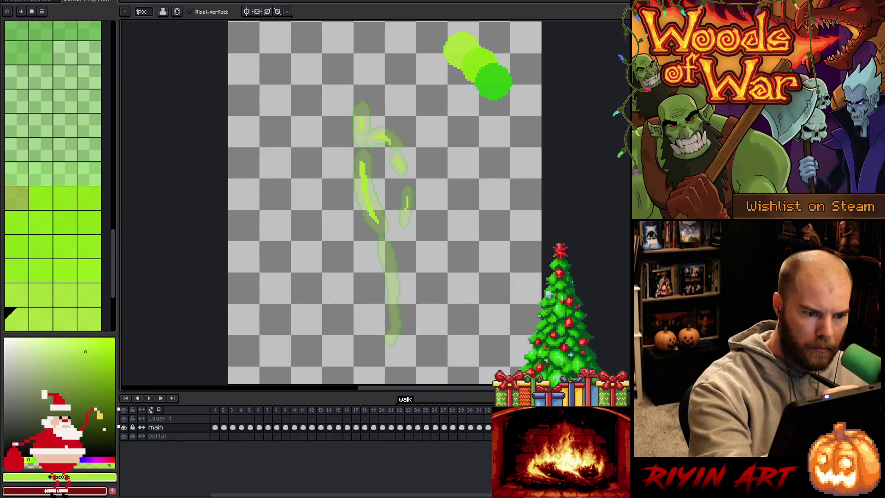
pyautogui.moveTo(385, 251); pyautogui.dragTo(389, 268)
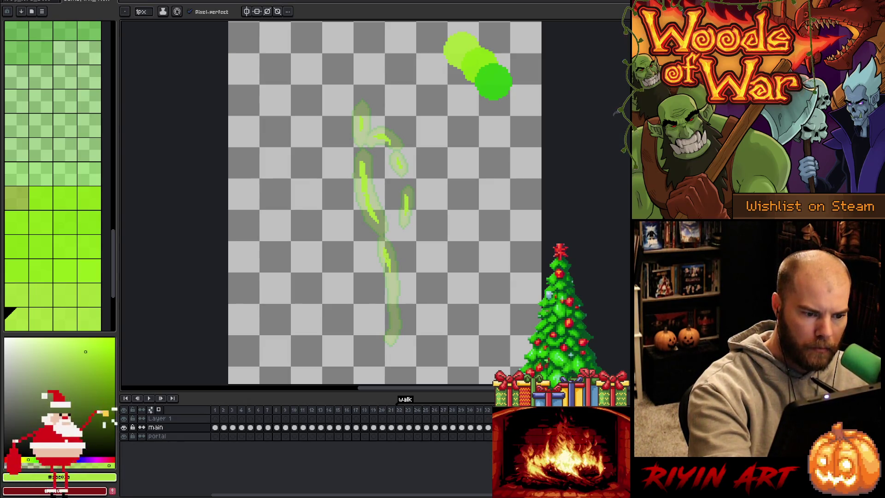
pyautogui.moveTo(394, 308)
pyautogui.mouseDown()
pyautogui.moveTo(392, 332)
pyautogui.moveTo(393, 317)
pyautogui.mouseUp()
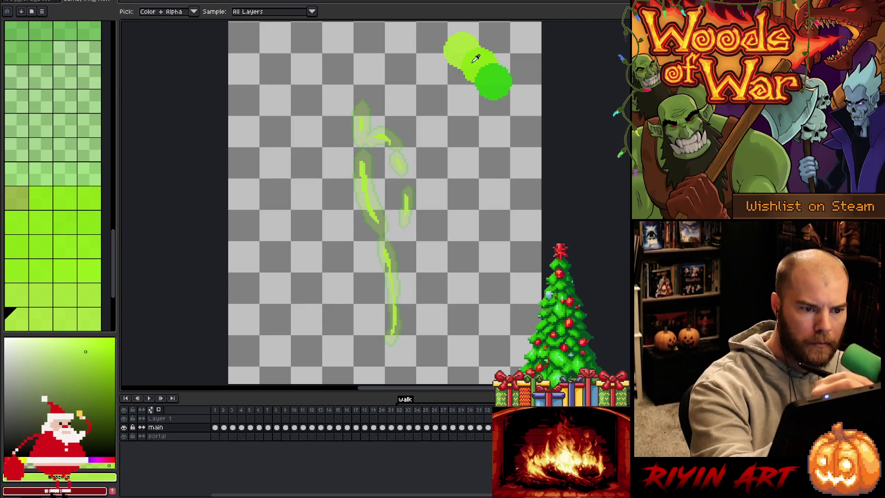
# - Sample a lighter green and add a short streak and a speck on the right
pyautogui.press('space')
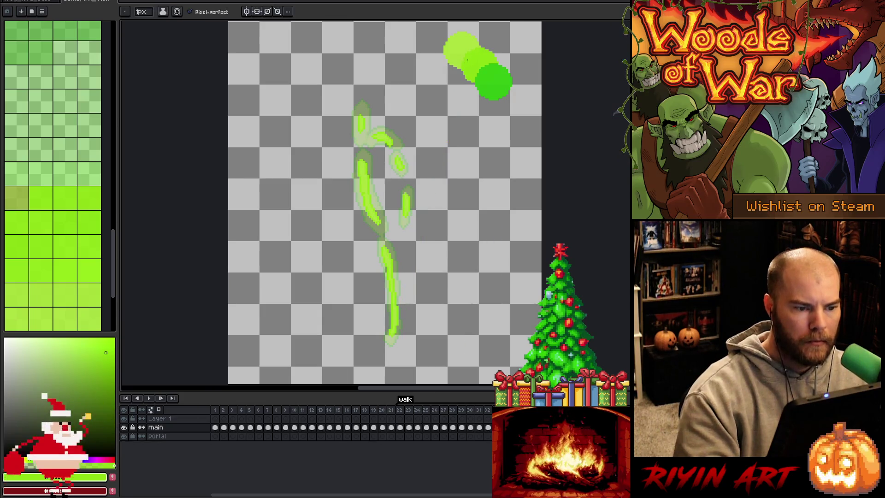
pyautogui.keyDown('alt'); pyautogui.click(494, 75); pyautogui.keyUp('alt')
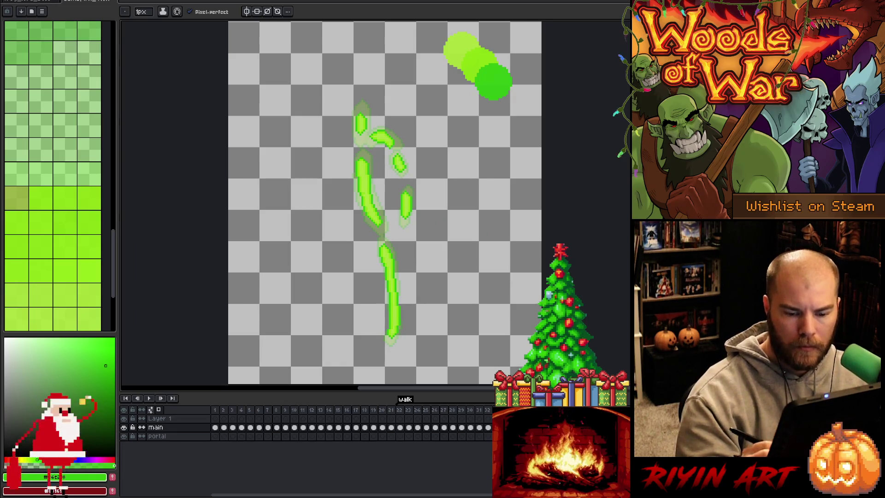
pyautogui.press('Right')
pyautogui.keyDown('alt'); pyautogui.click(360, 136); pyautogui.keyUp('alt')
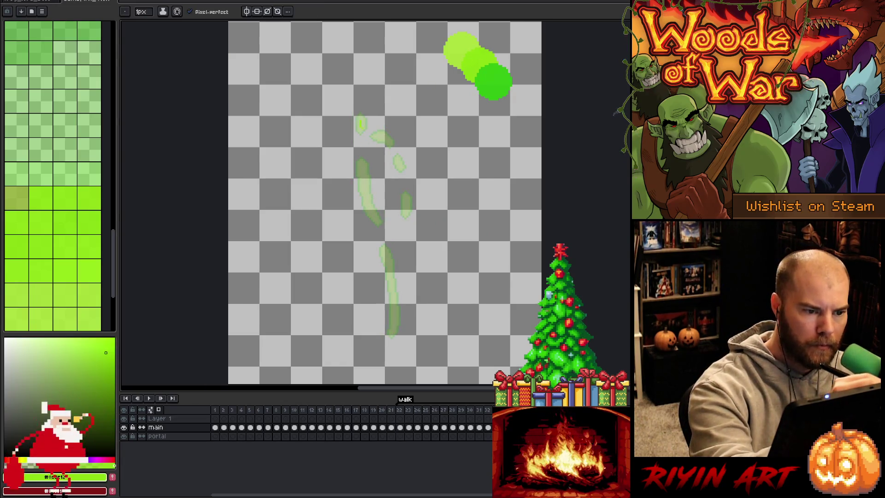
pyautogui.moveTo(364, 175); pyautogui.dragTo(362, 167)
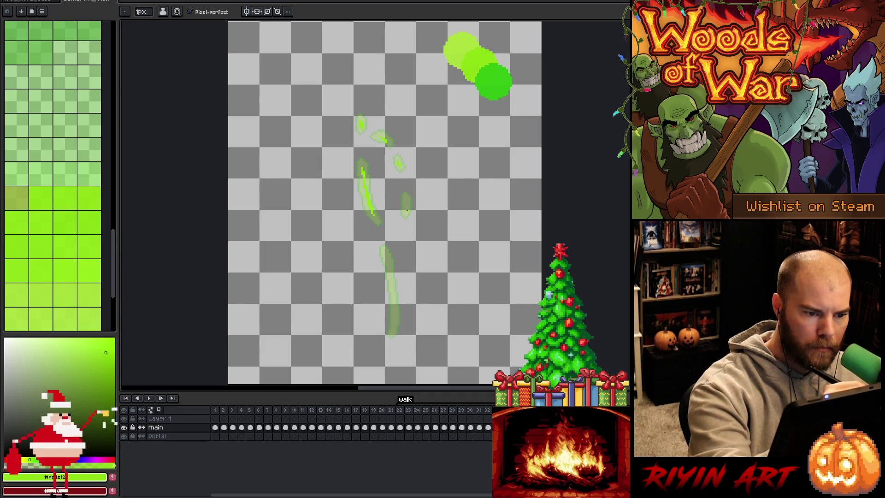
pyautogui.moveTo(407, 210); pyautogui.dragTo(405, 202)
# - Paint bright green streaks down the leg and recolour them with pale yellow-green picks
pyautogui.keyDown('alt'); pyautogui.click(383, 138); pyautogui.keyUp('alt')
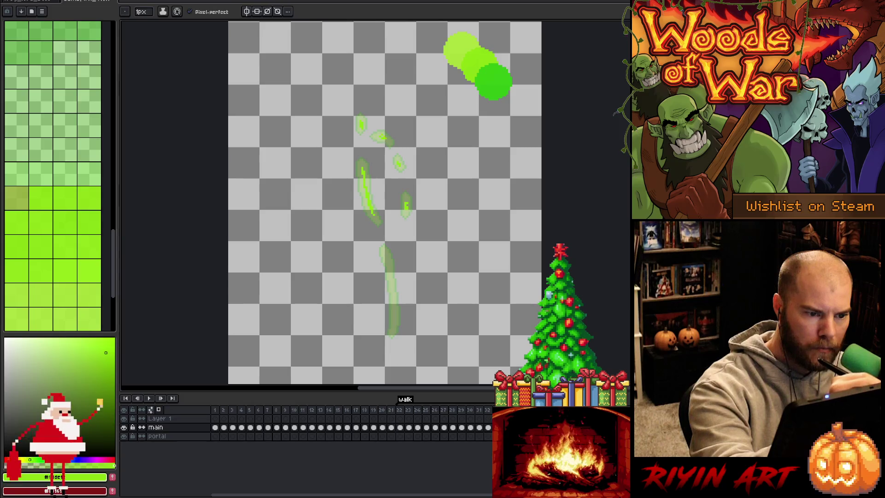
pyautogui.moveTo(385, 254); pyautogui.dragTo(390, 267)
pyautogui.moveTo(393, 302); pyautogui.dragTo(395, 325)
pyautogui.press('e')
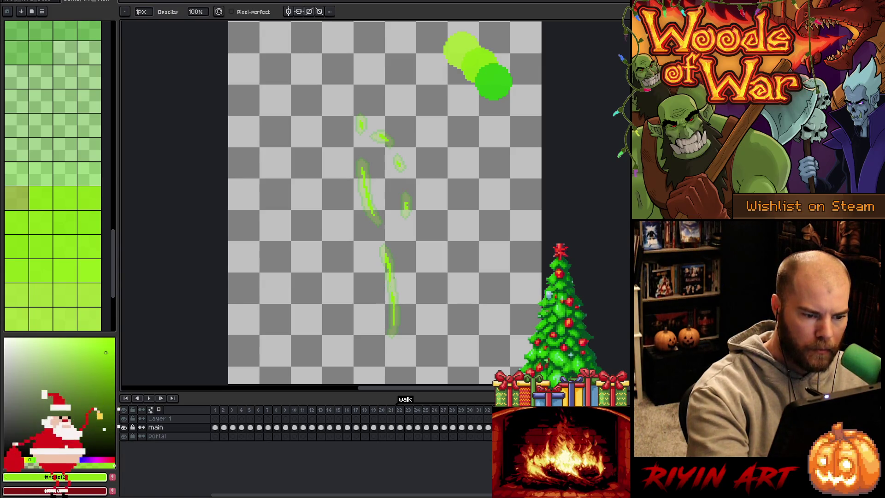
pyautogui.hotkey('shift', 'o')
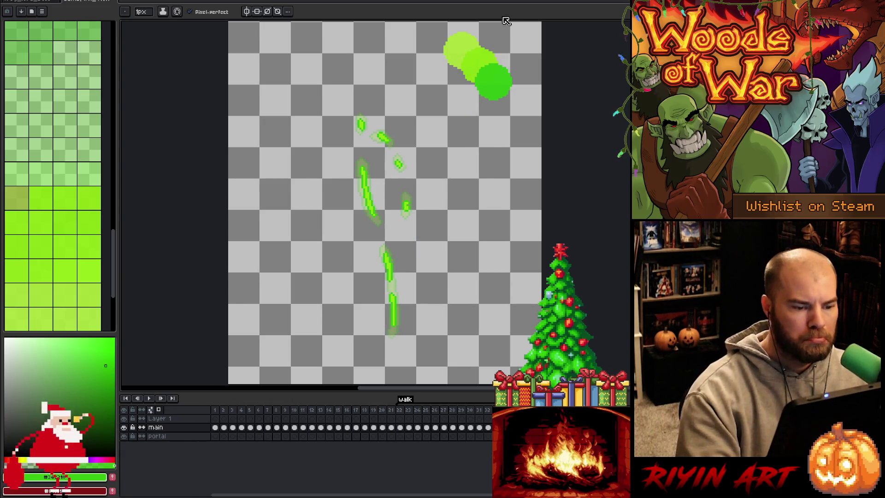
pyautogui.keyDown('alt'); pyautogui.click(463, 46); pyautogui.keyUp('alt')
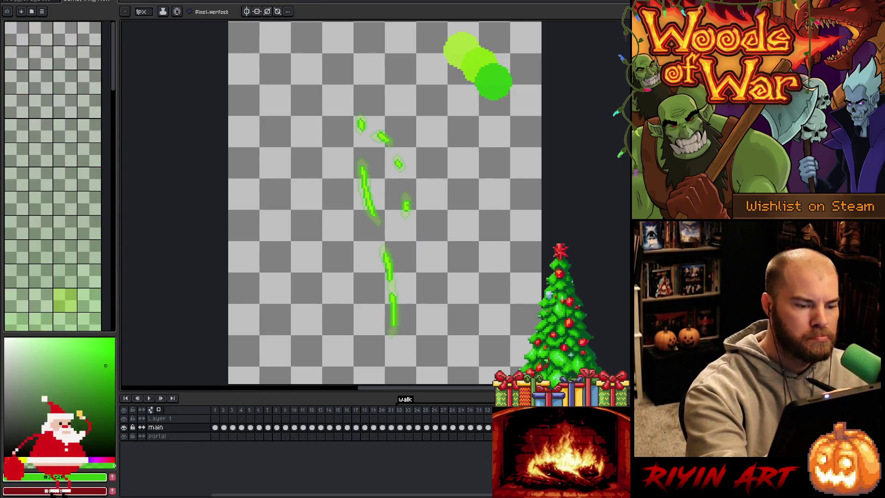
pyautogui.keyDown('alt'); pyautogui.click(407, 205); pyautogui.keyUp('alt')
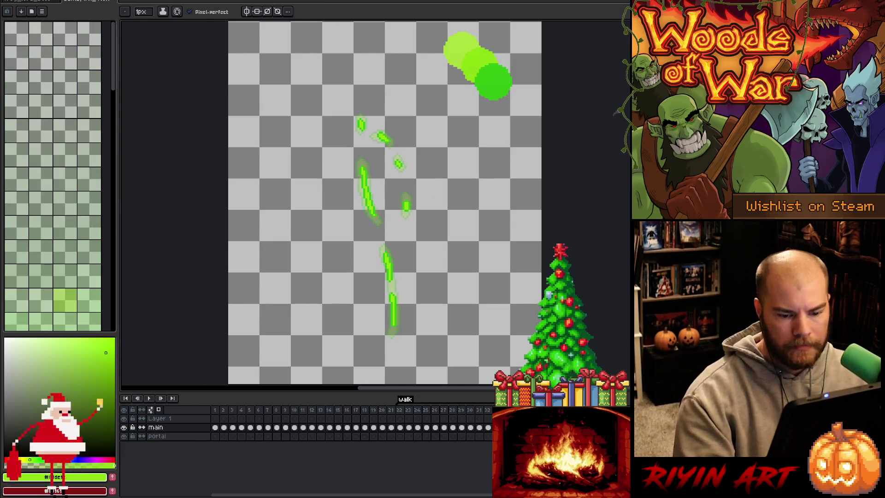
# - Turn off onion skin and preview the teleport animation
pyautogui.click(160, 410)
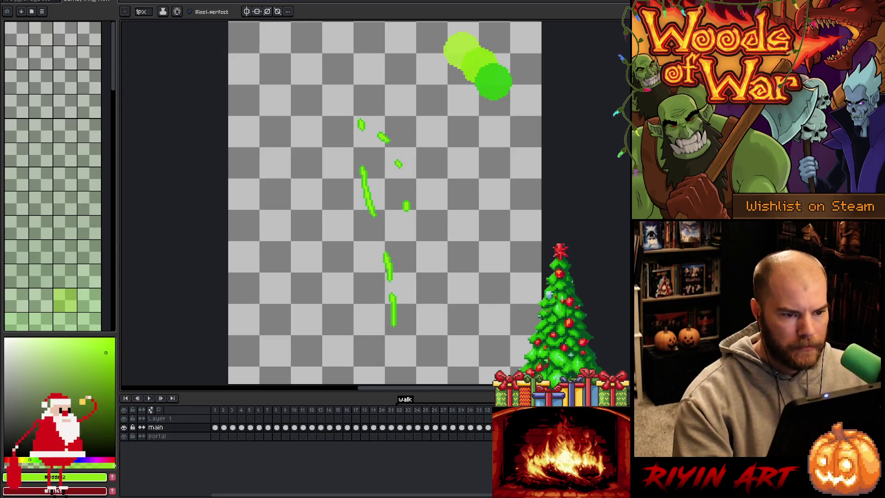
pyautogui.press('Return')
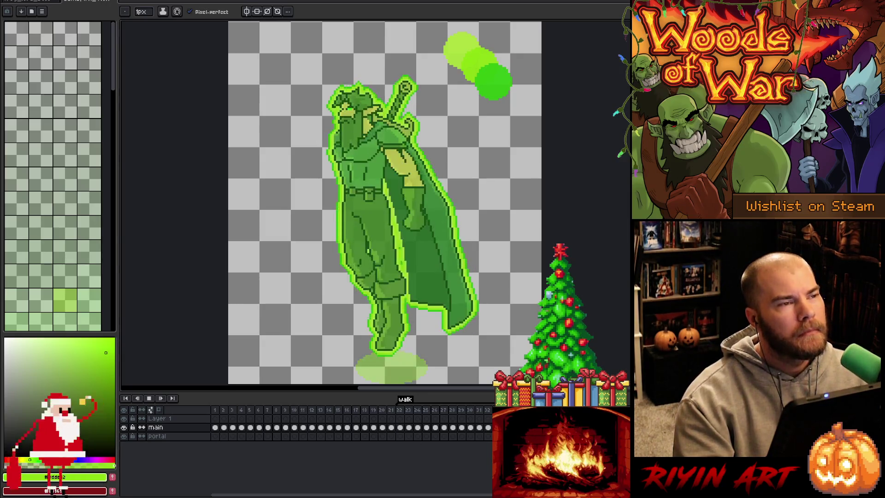
pyautogui.press('Return')
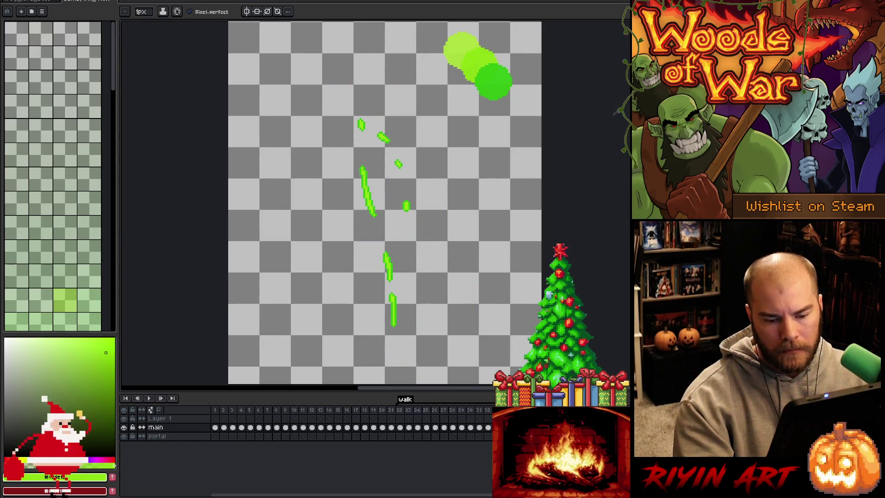
pyautogui.press('Right')
# - Marquee-select the green streaks, move them about 30 pixels left, and turn onion skin back on
pyautogui.press('m')
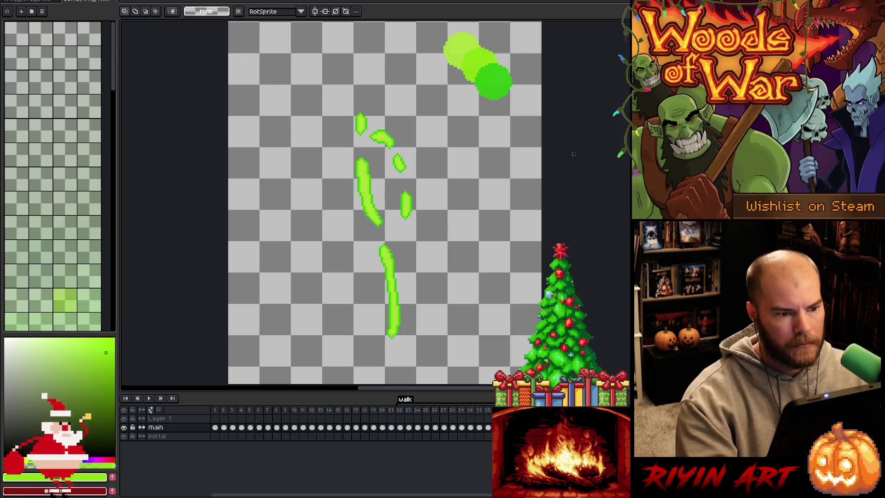
pyautogui.moveTo(435, 98); pyautogui.dragTo(300, 369)
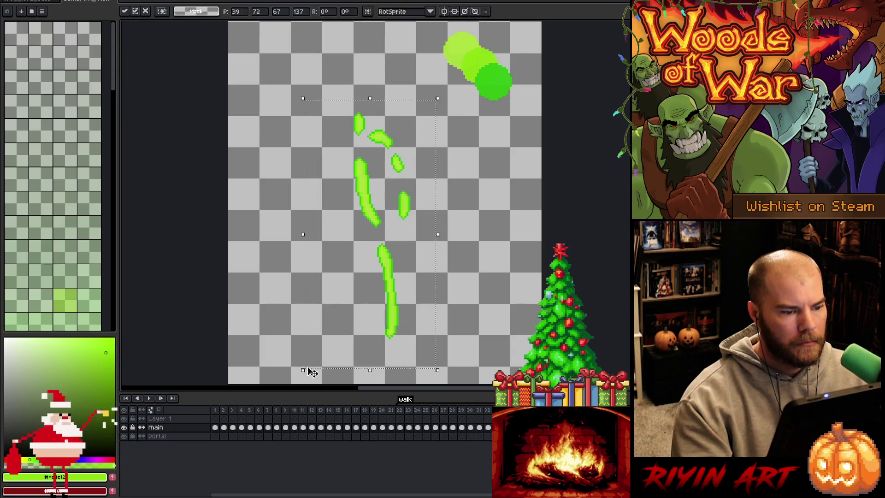
pyautogui.press('Return')
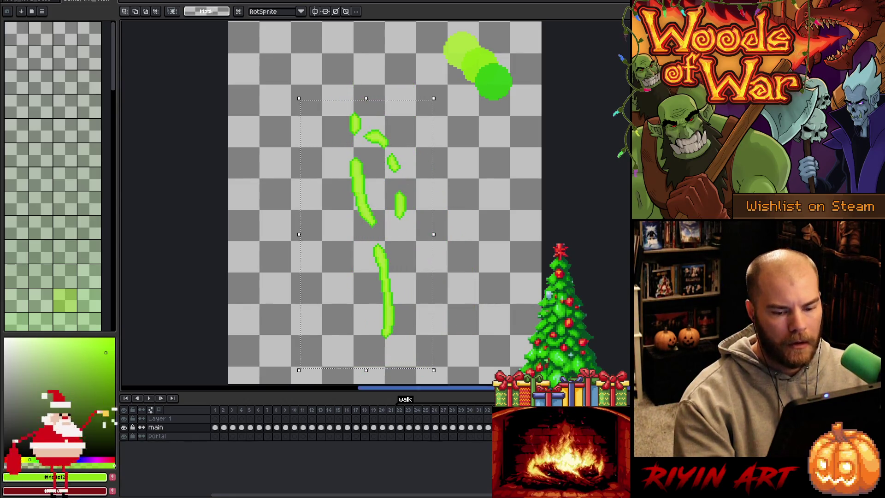
pyautogui.moveTo(366, 194); pyautogui.dragTo(352, 194)
pyautogui.press('Return')
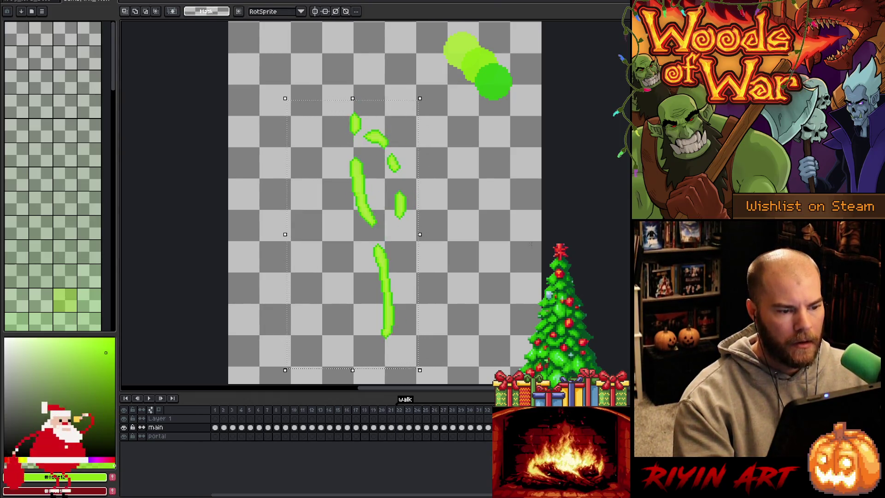
pyautogui.press('Right')
pyautogui.press('Return')
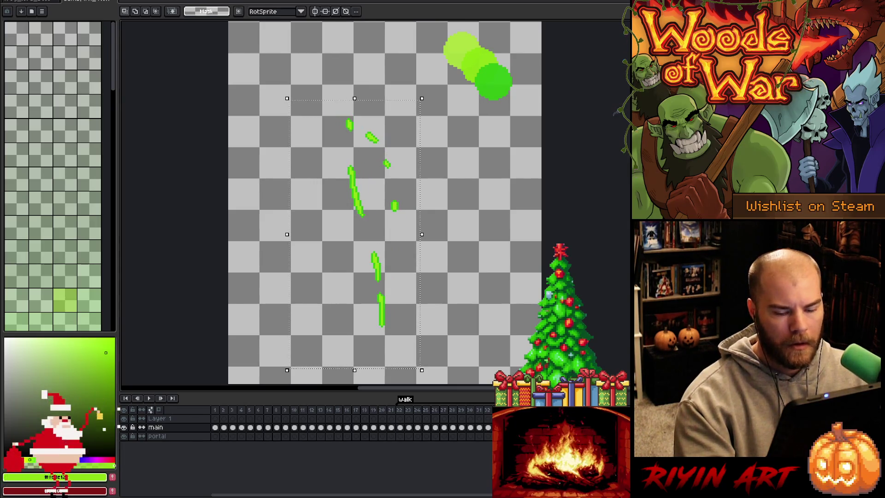
pyautogui.click(158, 409)
# - Draw two tiny mid-green specks, one near the top and one lower down, then play the animation
pyautogui.press('i')
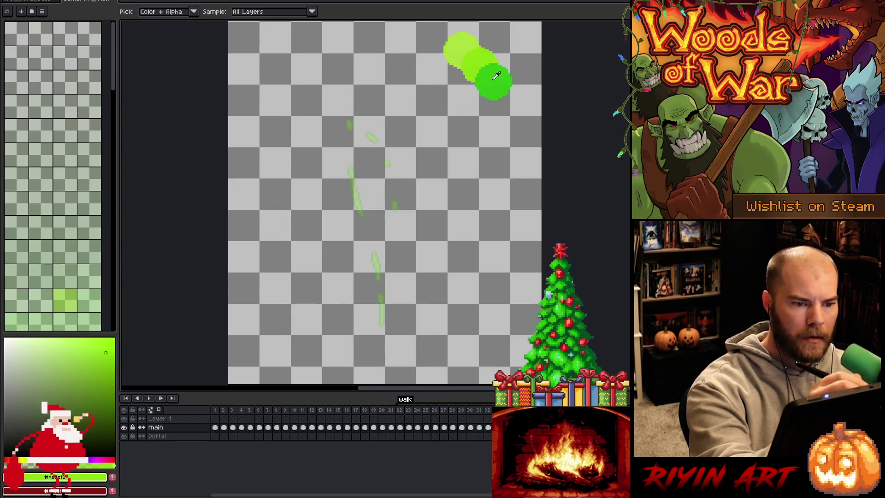
pyautogui.click(491, 78)
pyautogui.press('b')
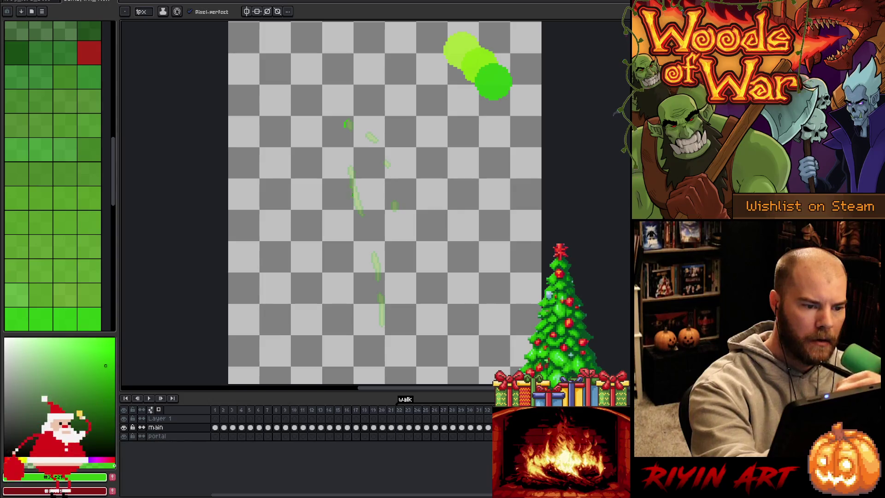
pyautogui.moveTo(347, 180); pyautogui.dragTo(349, 190)
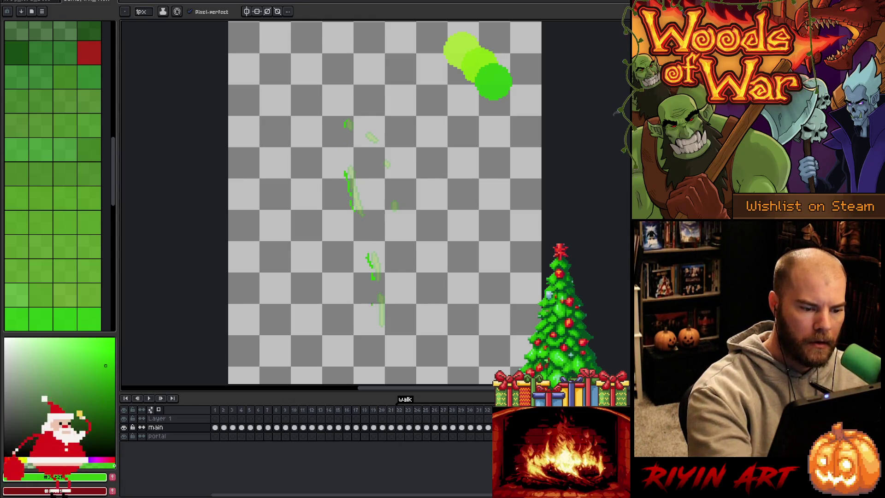
pyautogui.moveTo(376, 307); pyautogui.dragTo(377, 319)
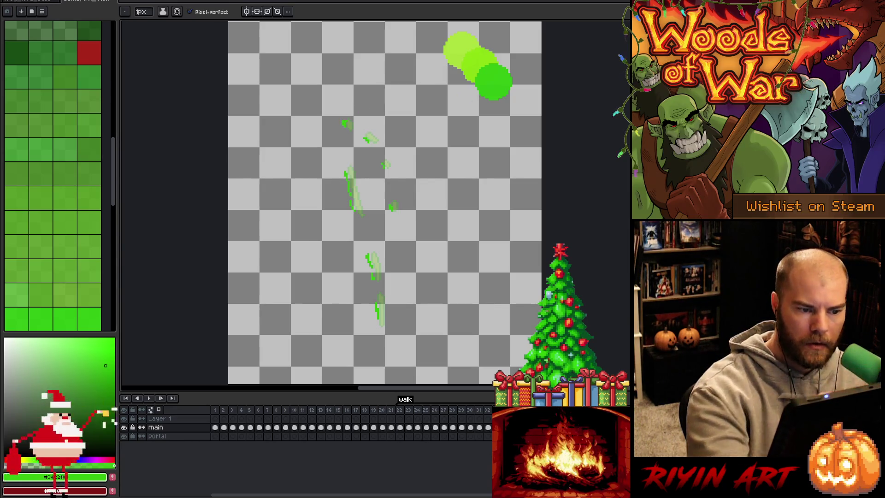
pyautogui.press('Right')
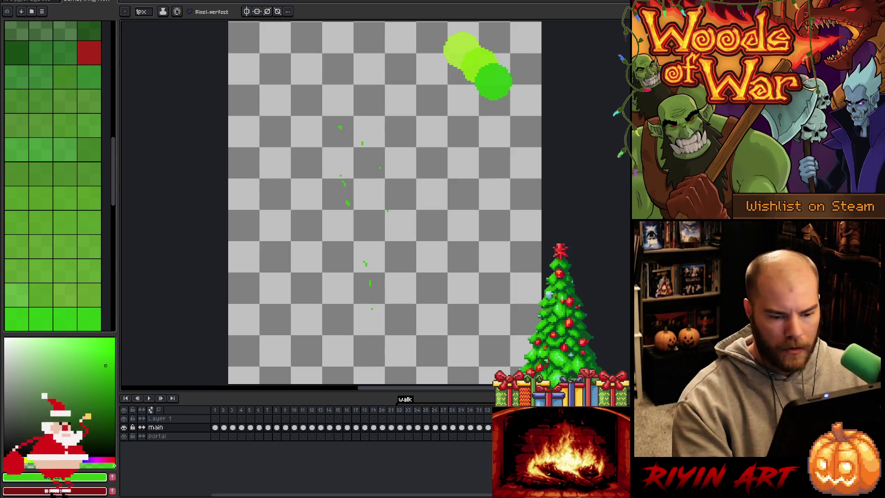
pyautogui.press('Return')
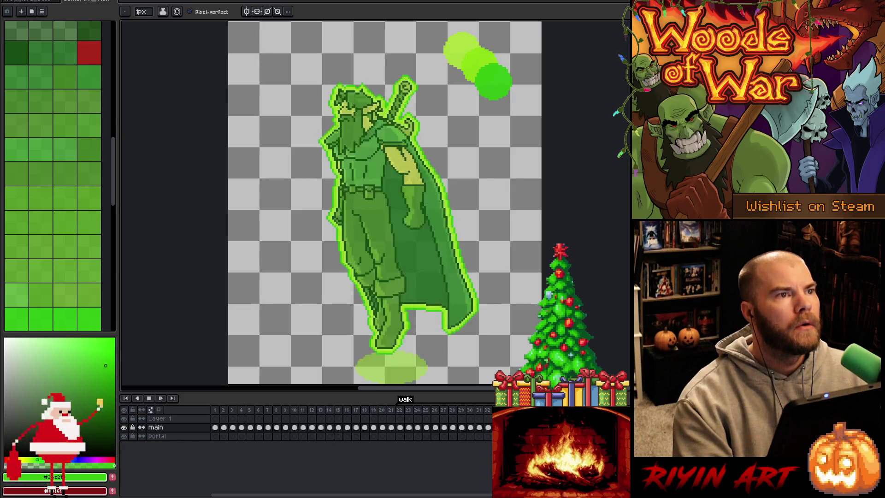
# - Stop playback and switch to the Move tool
pyautogui.press('Return')
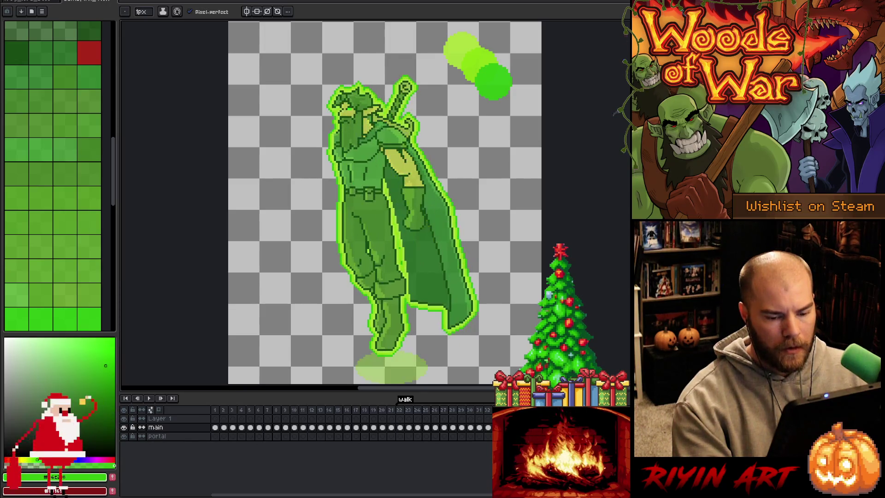
pyautogui.press('v')
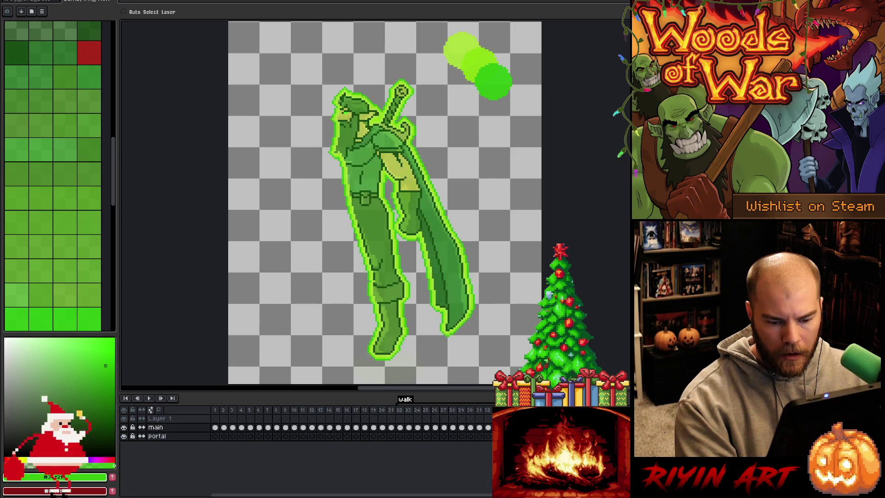
# - Step through the walk frames to the rough sketch frame and play the animation
pyautogui.press('Right')
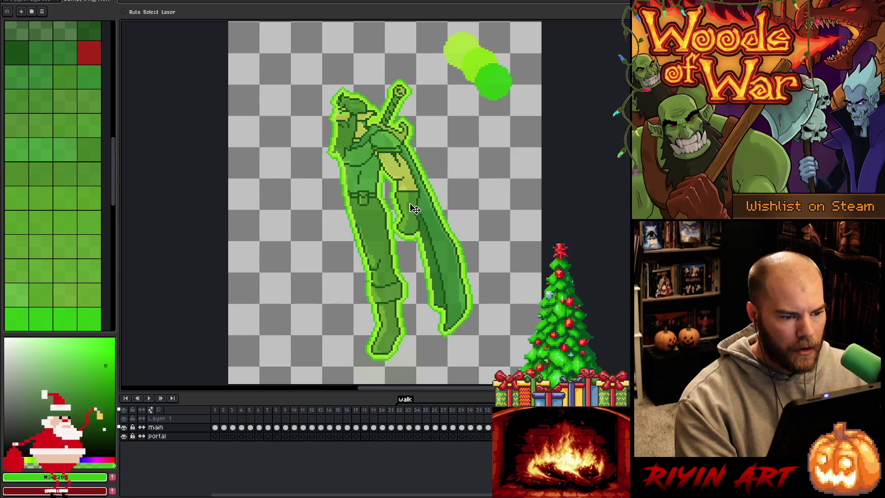
pyautogui.press('Right')
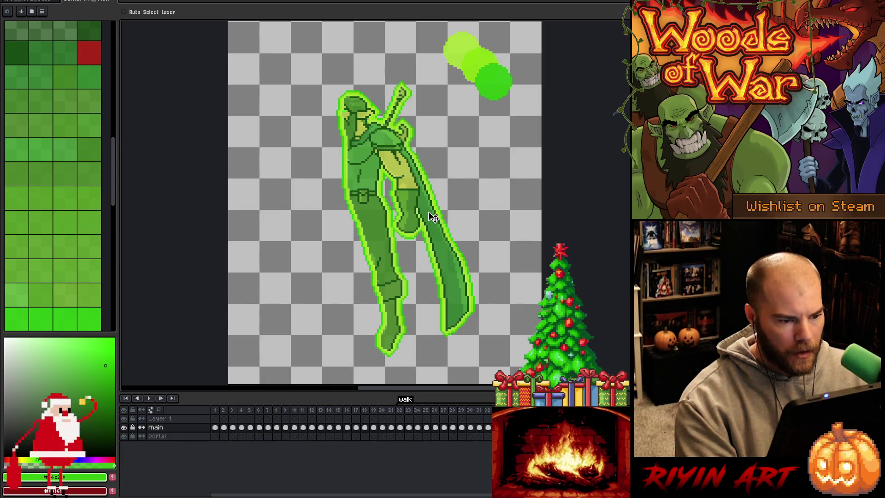
pyautogui.press('Right')
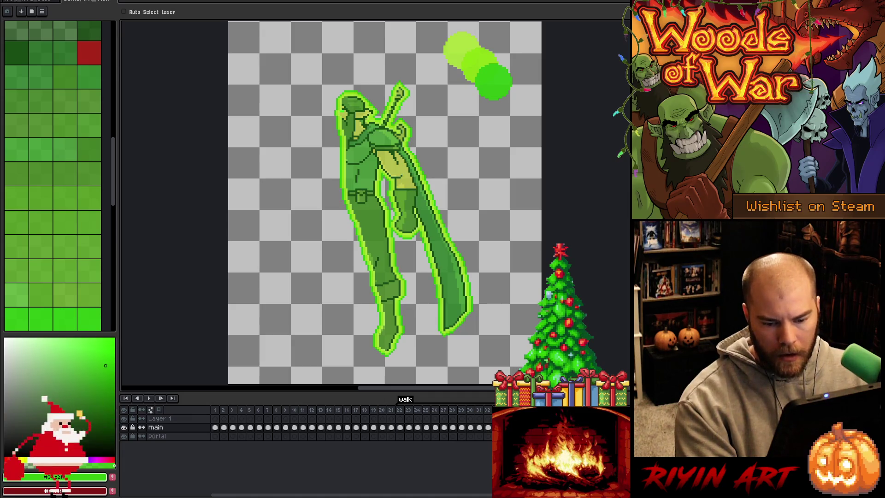
pyautogui.press('Right')
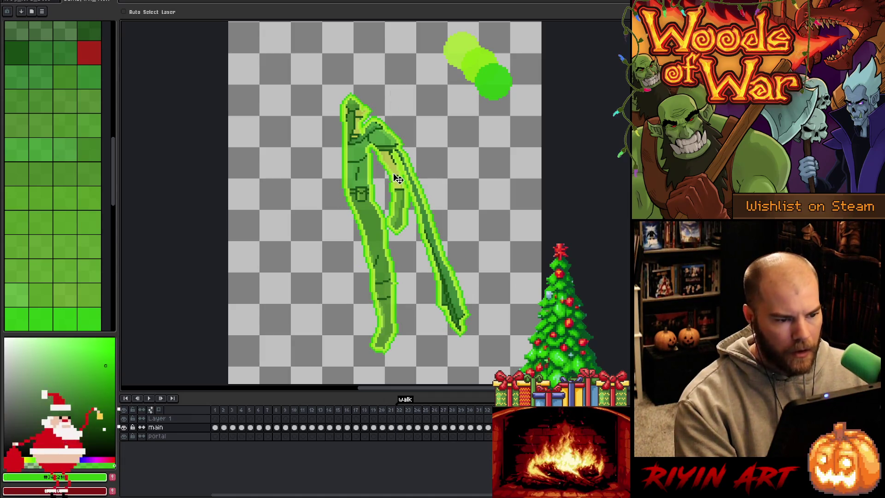
pyautogui.press('Right')
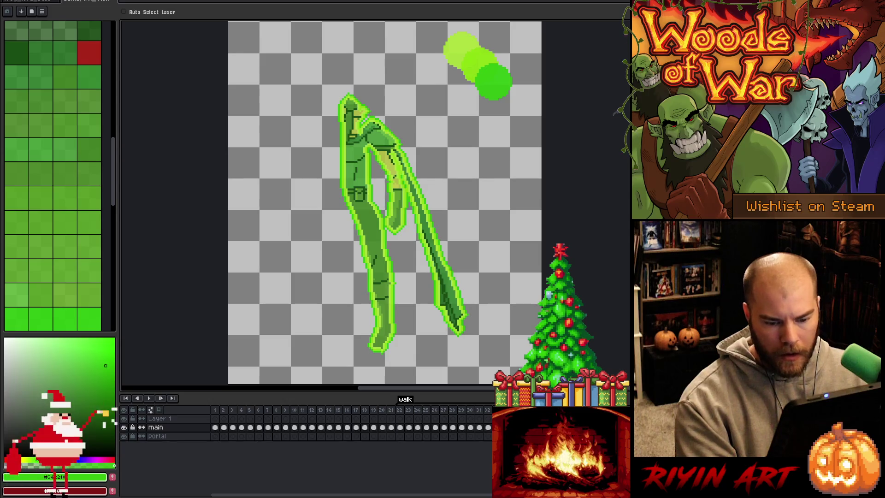
pyautogui.press('Right')
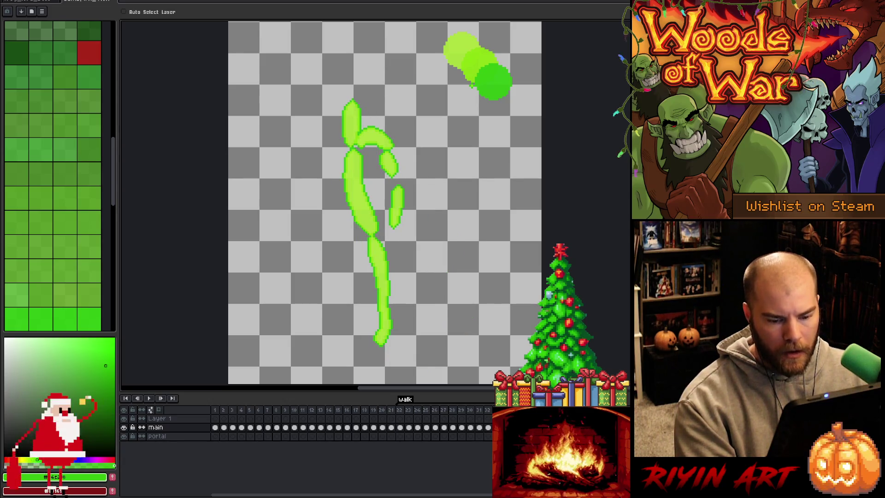
pyautogui.press('Return')
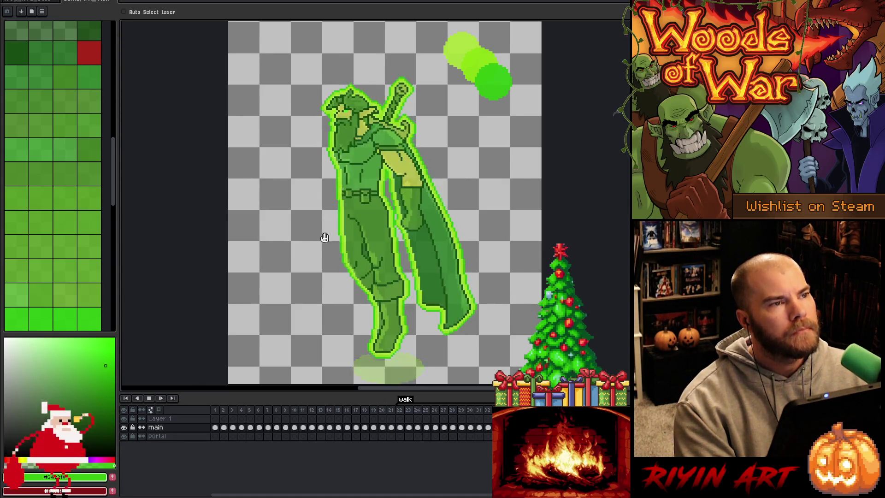
pyautogui.press('Return')
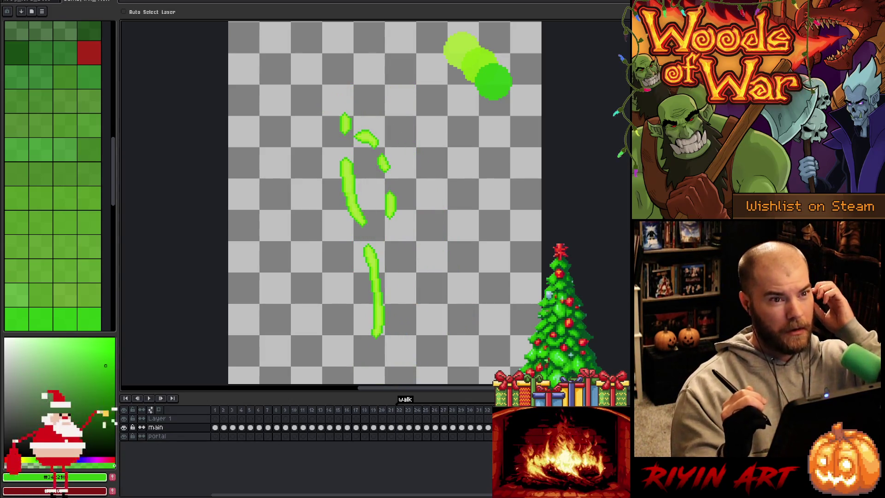
# - Move to the rough sketch frame and add Layer 2 above main
pyautogui.press('Right')
pyautogui.press('Right')
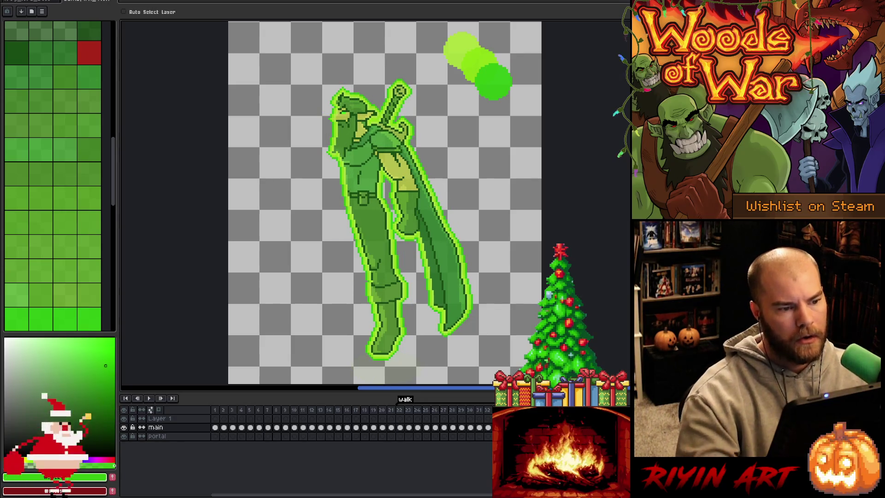
pyautogui.press('Right')
pyautogui.press('Right')
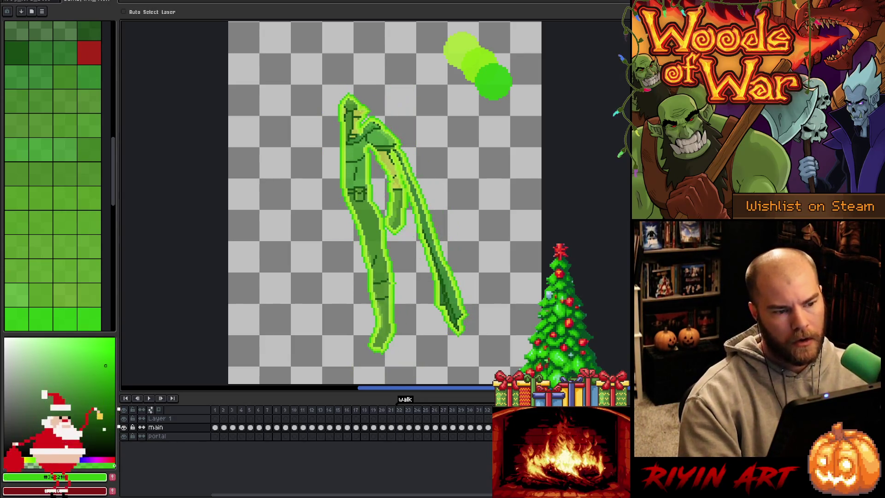
pyautogui.press('Right')
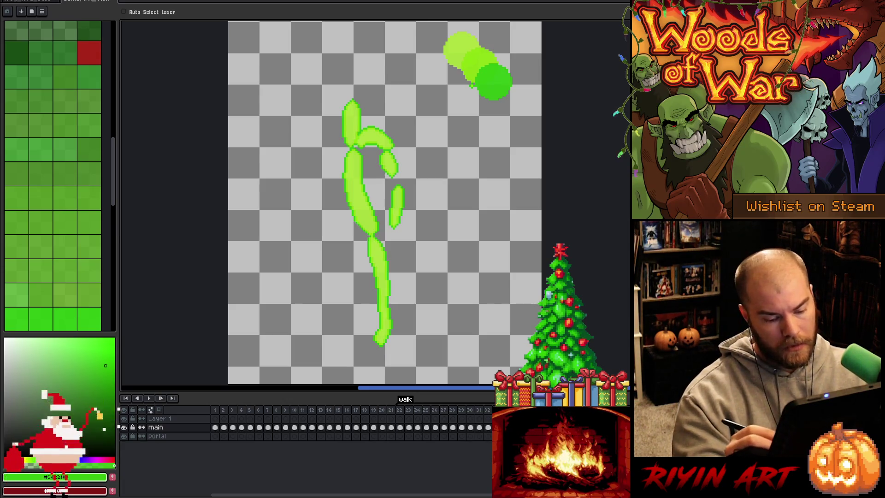
pyautogui.hotkey('shift', 'n')
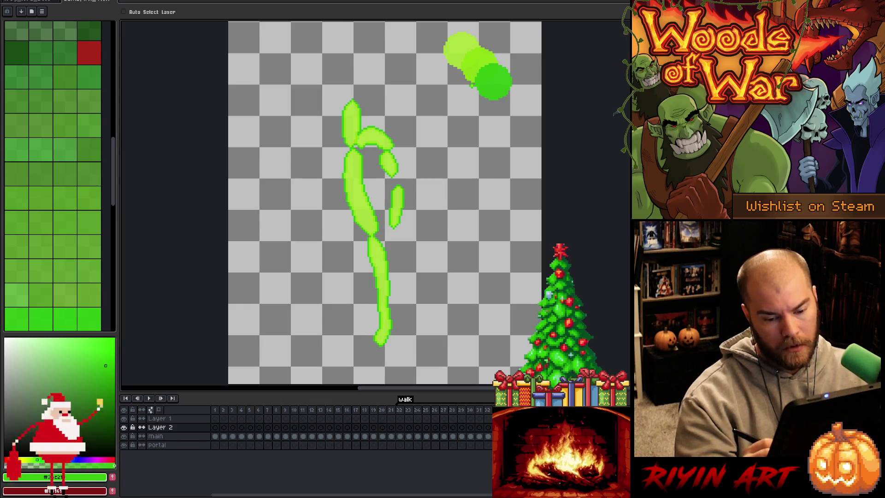
# - Eyedrop the lighter green from the strokes and lower the pencil size from 4 to 3
pyautogui.press('i')
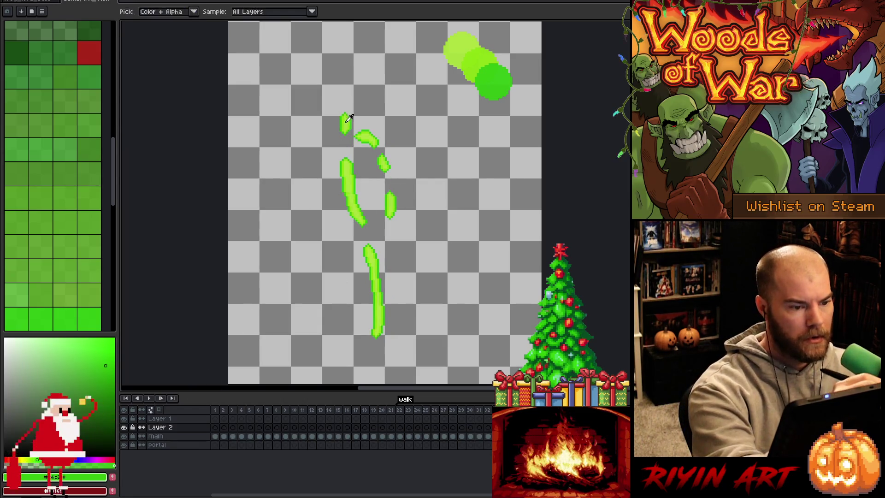
pyautogui.click(345, 121)
pyautogui.press('b')
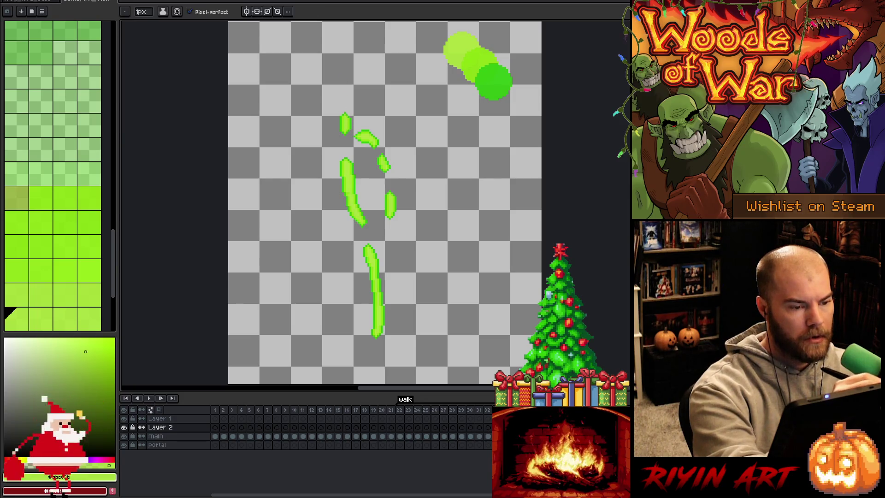
pyautogui.click(143, 11)
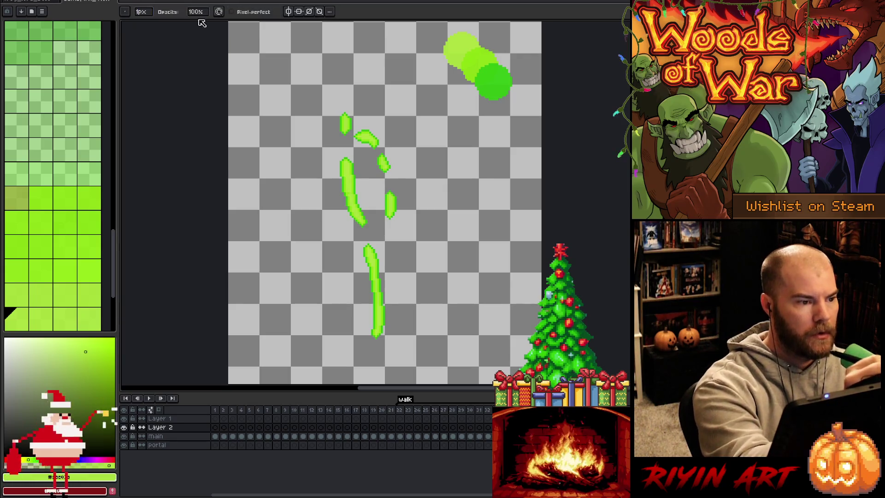
pyautogui.click(144, 26)
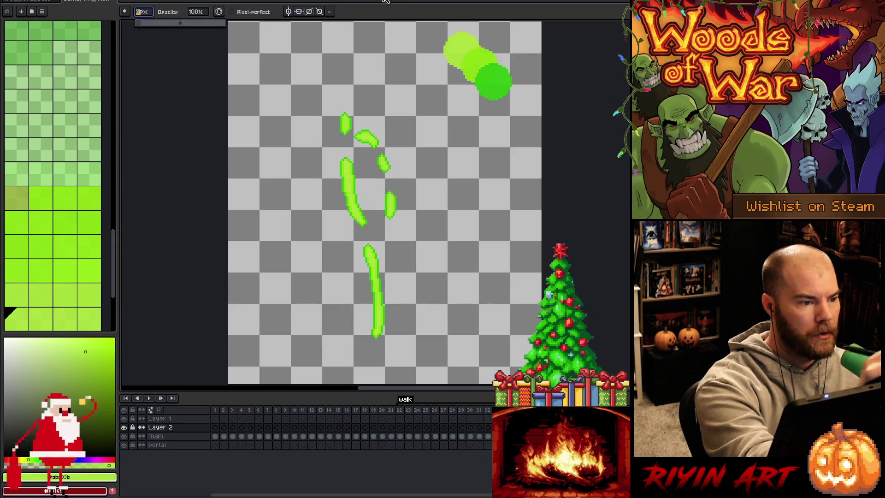
pyautogui.press('e')
# - Draw a curved streak above the upper-left mark and a left streak, trimming their tips
pyautogui.moveTo(344, 121); pyautogui.dragTo(363, 93)
pyautogui.hotkey('ctrl', 'z')
pyautogui.hotkey('ctrl', 'z')
pyautogui.moveTo(344, 132); pyautogui.dragTo(366, 98)
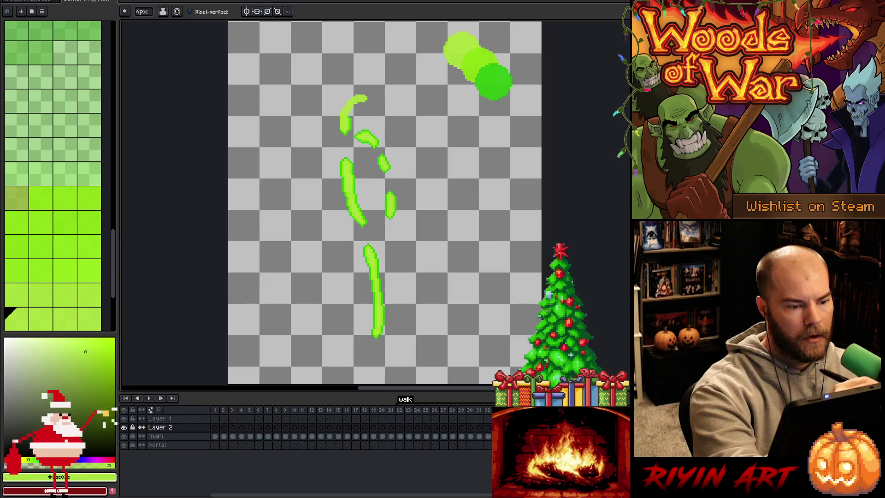
pyautogui.moveTo(342, 161); pyautogui.dragTo(338, 137)
pyautogui.hotkey('ctrl', 'z')
pyautogui.moveTo(343, 171); pyautogui.dragTo(340, 138)
pyautogui.press('e')
pyautogui.moveTo(368, 98); pyautogui.dragTo(365, 102)
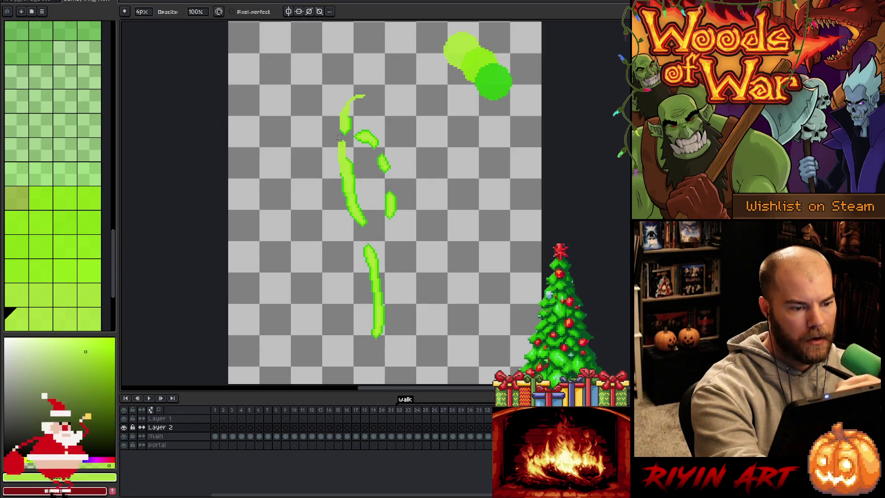
pyautogui.moveTo(341, 147); pyautogui.dragTo(345, 150)
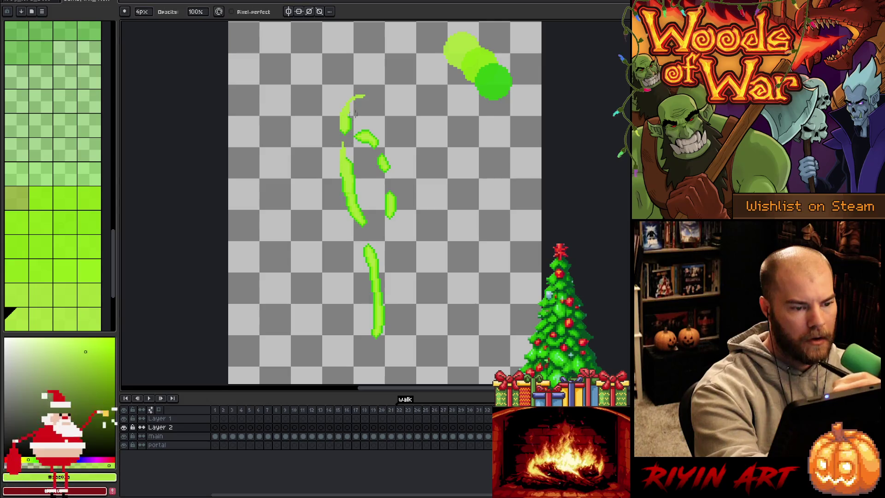
pyautogui.press('e')
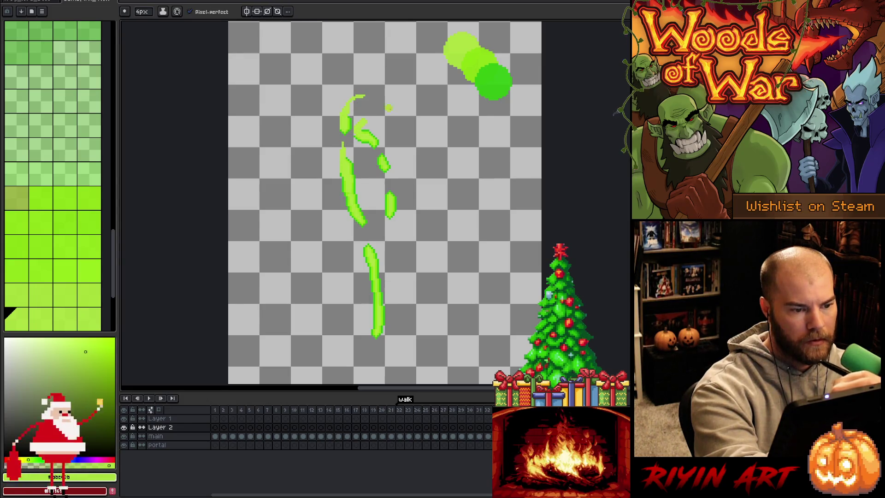
pyautogui.press('b')
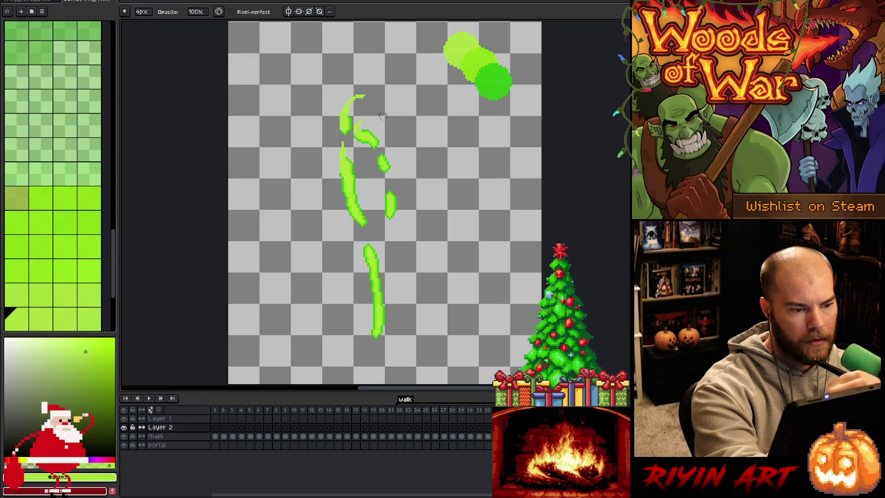
pyautogui.press('b')
# - Add streaks curving down-left from the small speck and from the right piece
pyautogui.moveTo(376, 143)
pyautogui.mouseDown()
pyautogui.moveTo(366, 158)
pyautogui.moveTo(387, 149)
pyautogui.mouseUp()
pyautogui.hotkey('ctrl', 'z')
pyautogui.hotkey('ctrl', 'z')
pyautogui.moveTo(386, 167); pyautogui.dragTo(371, 187)
pyautogui.press('e')
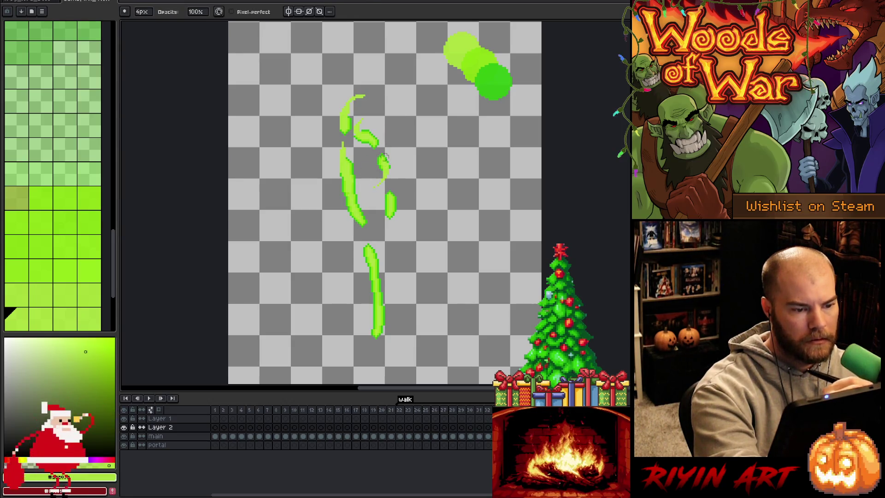
pyautogui.press('b')
pyautogui.moveTo(391, 205); pyautogui.dragTo(378, 226)
pyautogui.press('e')
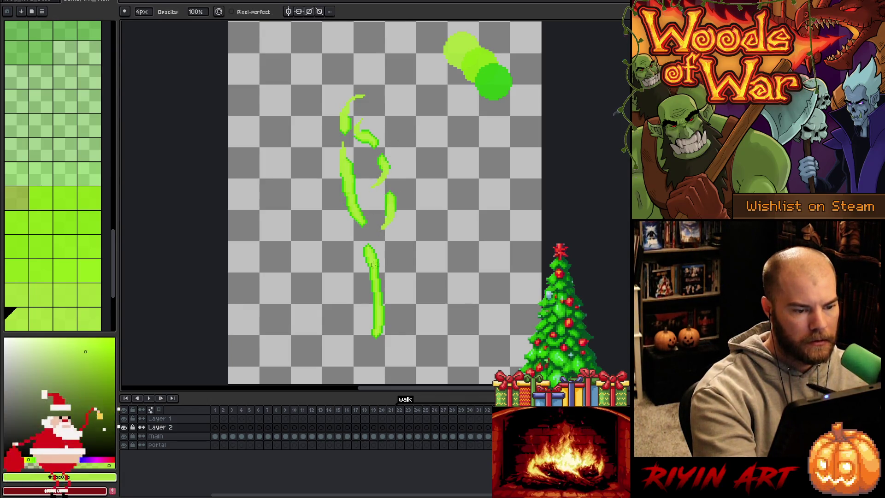
pyautogui.press('b')
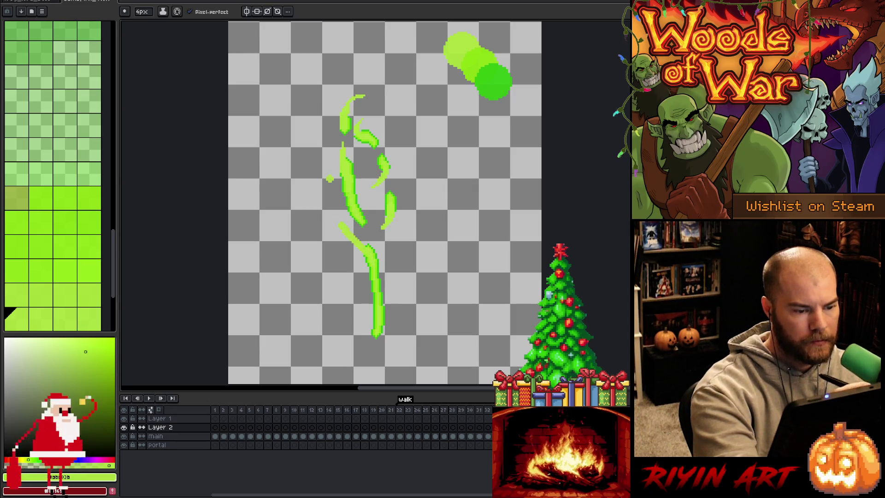
# - Draw a streak curving up-left and extend the lower streak toward the bottom
pyautogui.moveTo(367, 254); pyautogui.dragTo(334, 207)
pyautogui.press('e')
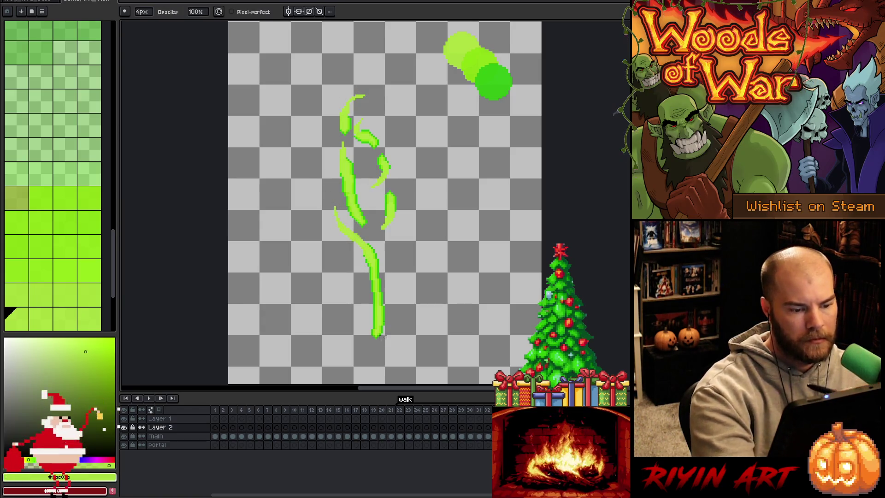
pyautogui.press('b')
pyautogui.moveTo(376, 328); pyautogui.dragTo(395, 363)
pyautogui.press('e')
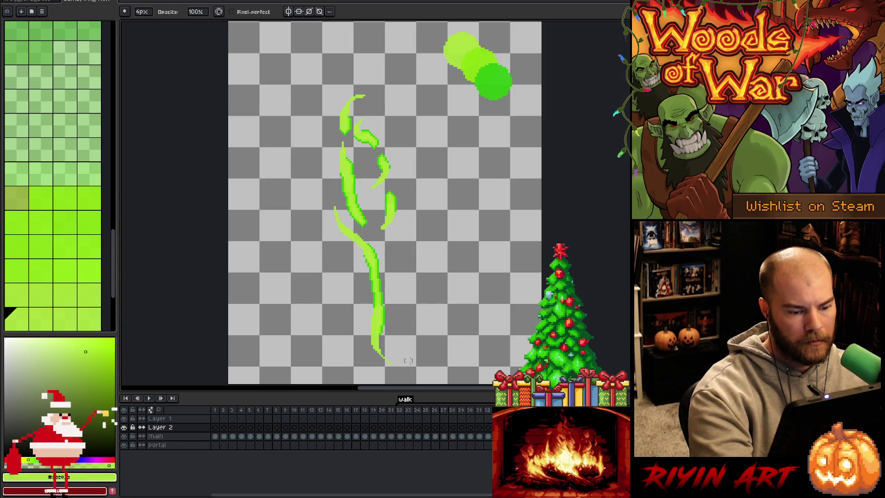